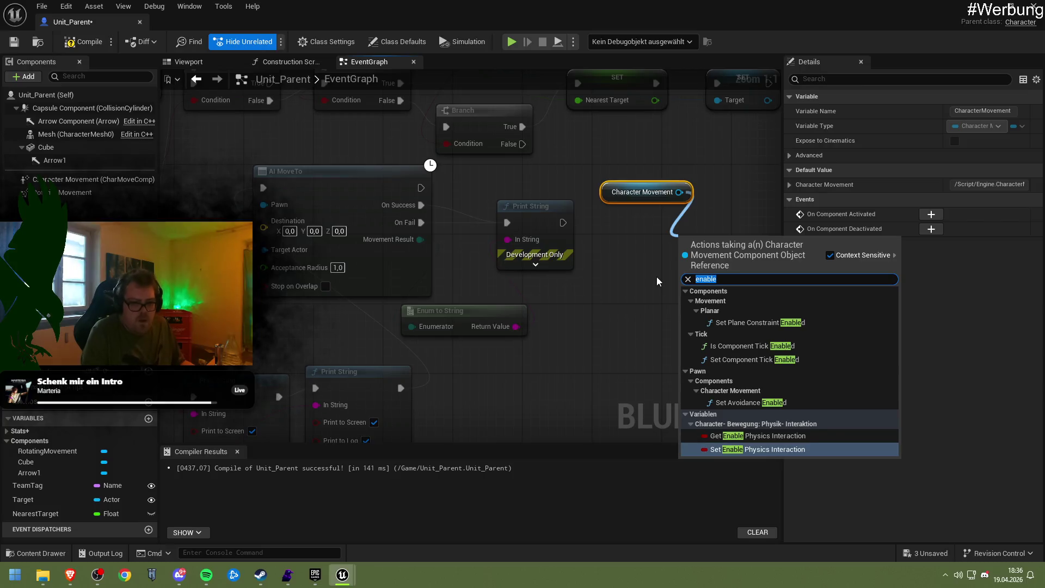
Step: Add a Disable Movement node for Character Movement, then delete it again
key("Return")
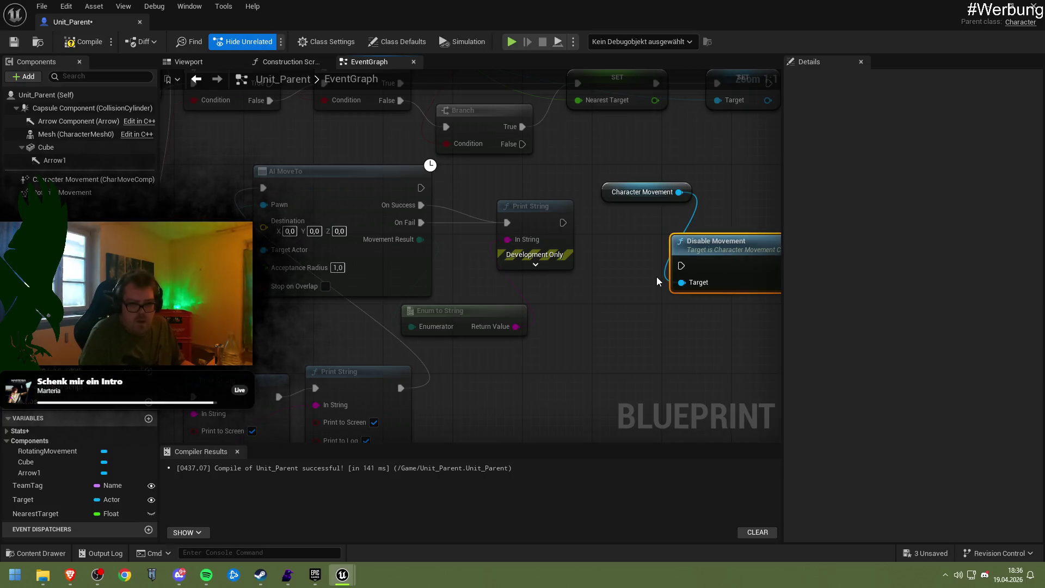
left_click_drag(713, 271, 609, 289)
key("Delete")
Step: Add a Set Movement Mode node wired to Character Movement and open its New Movement Mode list
left_click_drag(679, 192, 665, 226)
type("en")
key("BackSpace")
key("BackSpace")
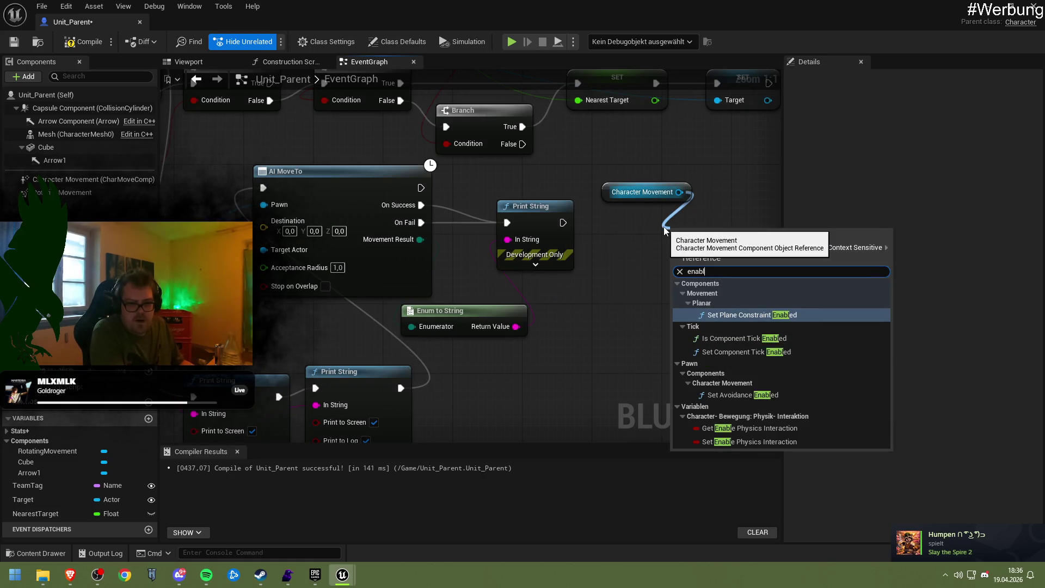
type("movement")
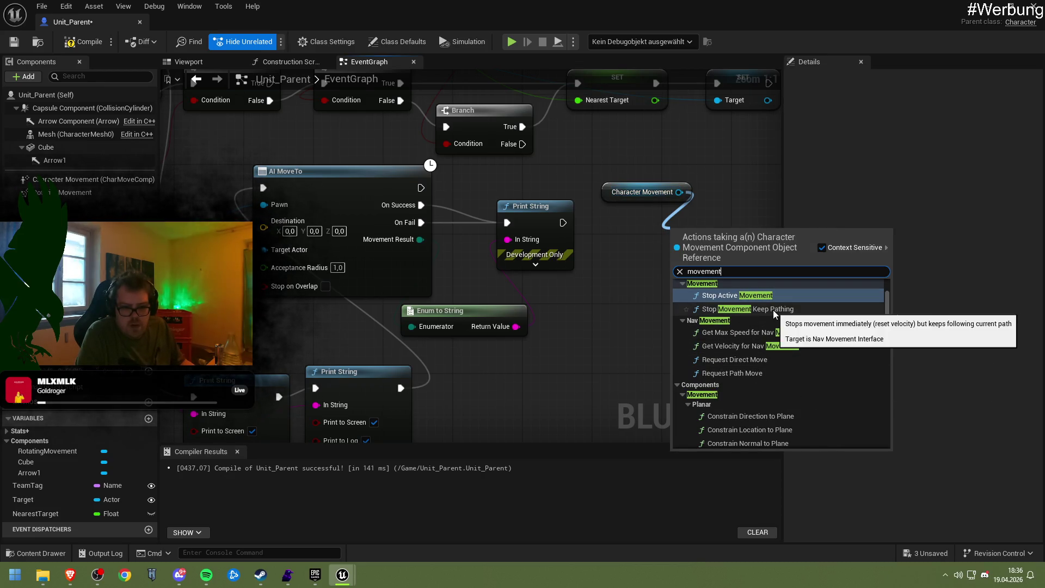
scroll(813, 366, "down", 8)
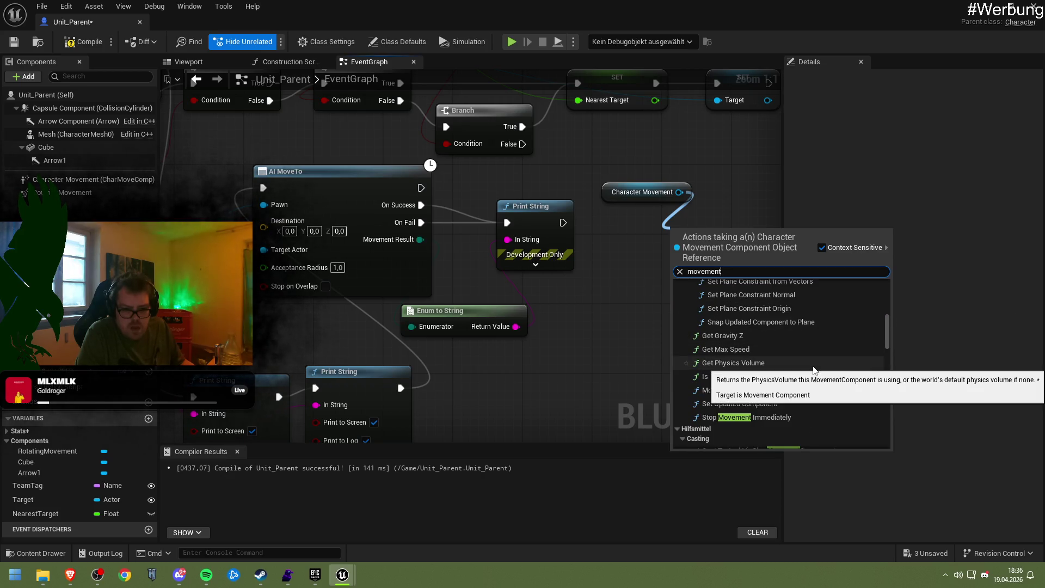
scroll(812, 369, "down", 3)
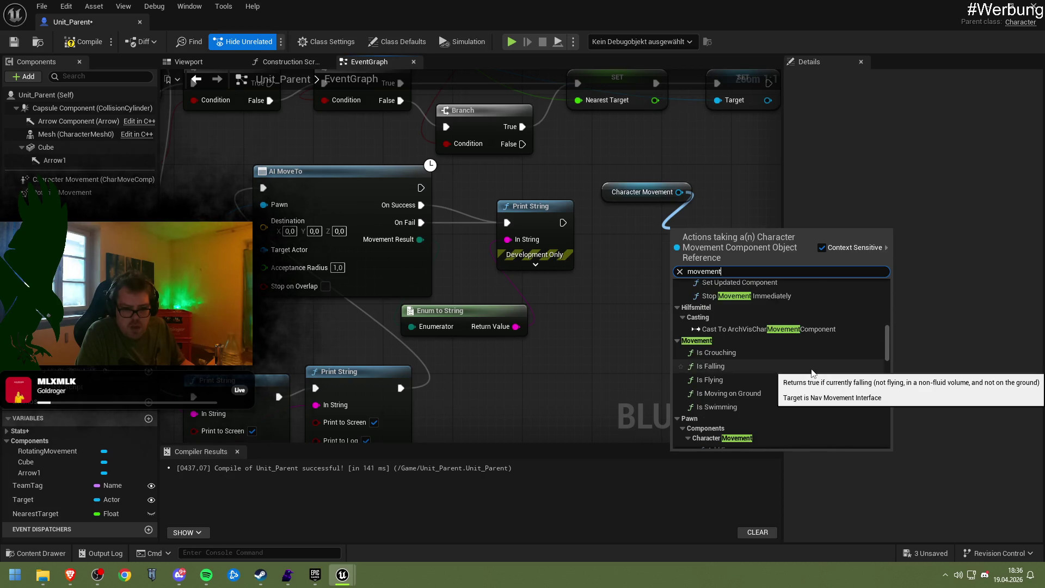
scroll(811, 366, "down", 5)
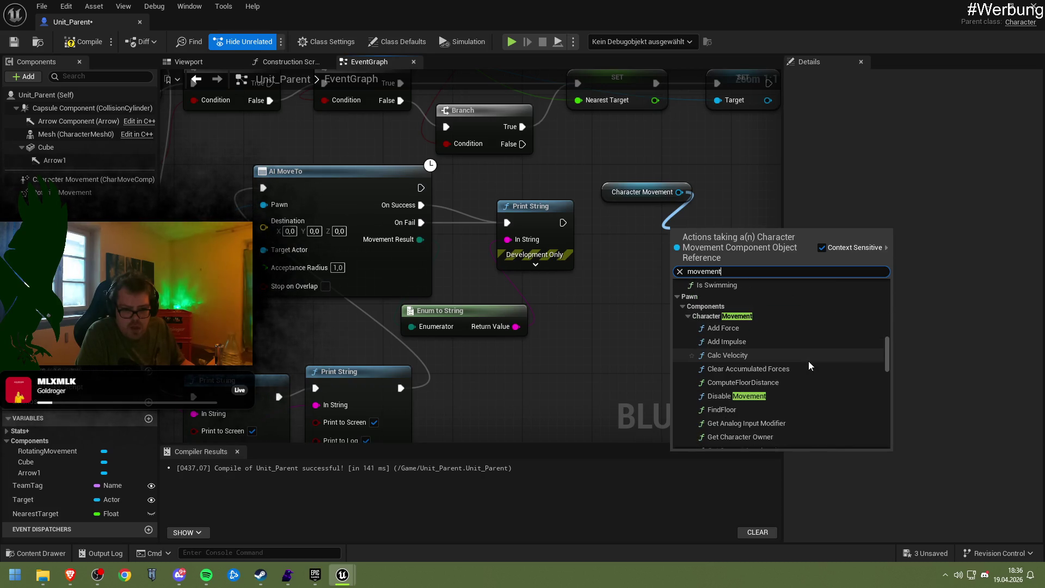
scroll(810, 366, "down", 5)
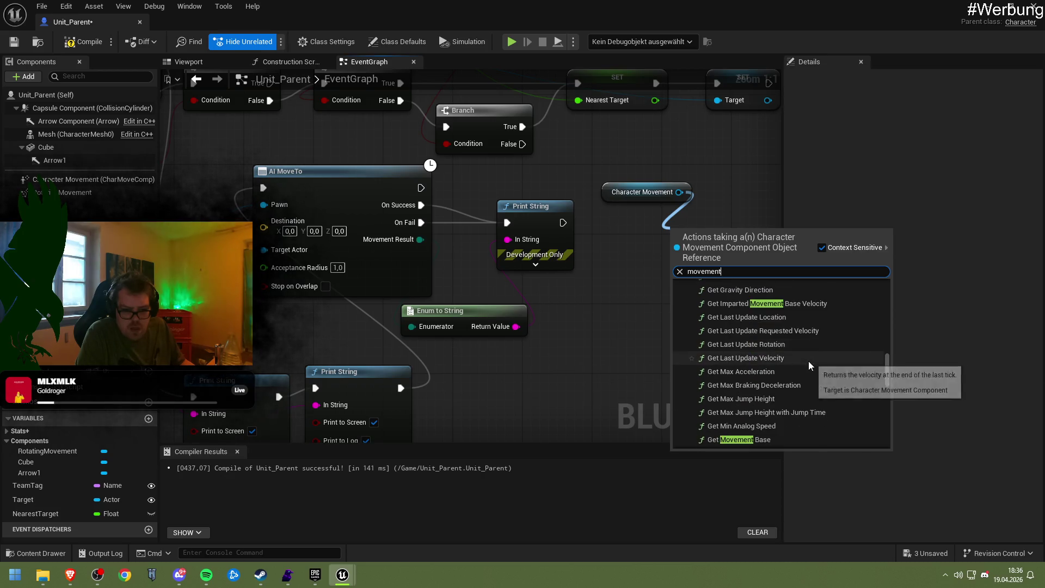
scroll(809, 366, "down", 5)
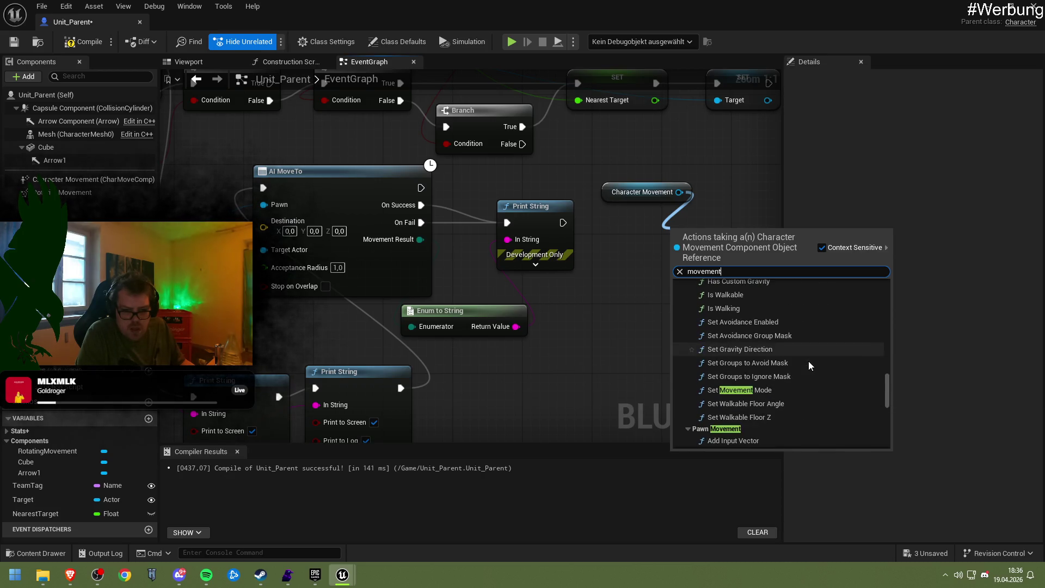
scroll(809, 361, "down", 1)
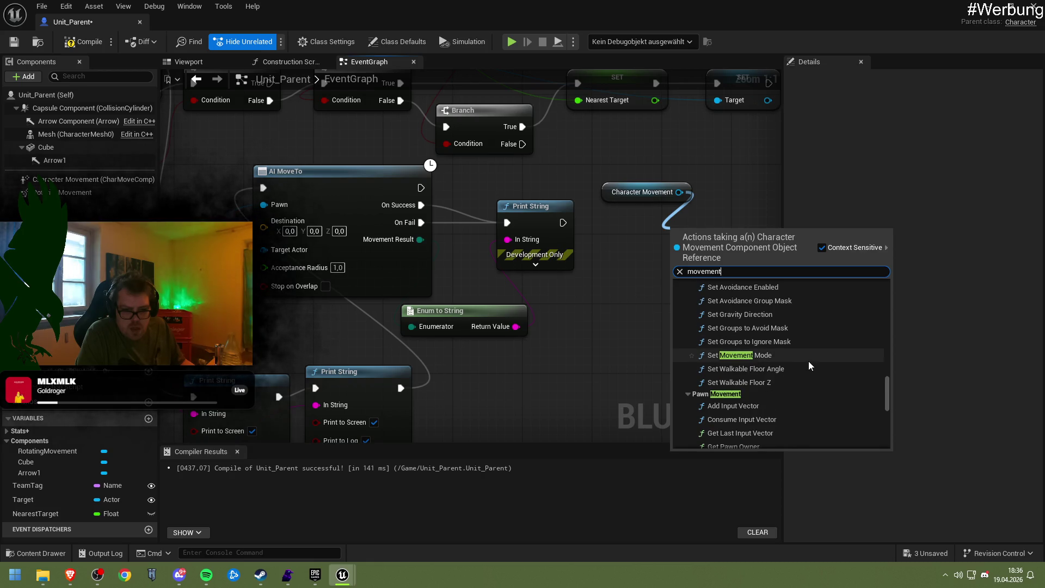
left_click(809, 358)
left_click_drag(727, 269, 683, 278)
left_click(684, 308)
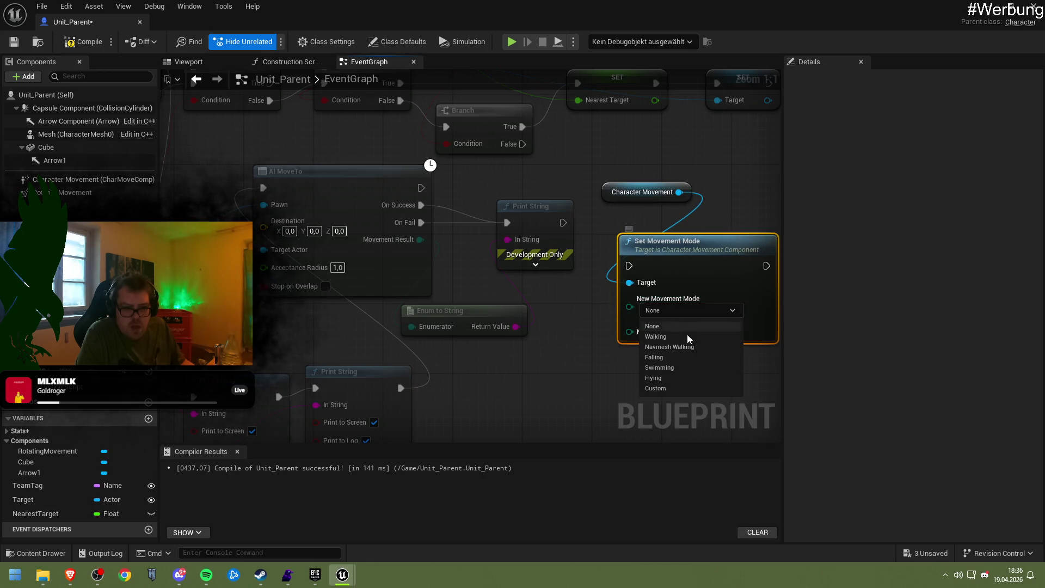
Step: Delete the Set Movement Mode node and drag a new wire from Character Movement to browse its actions
left_click(694, 337)
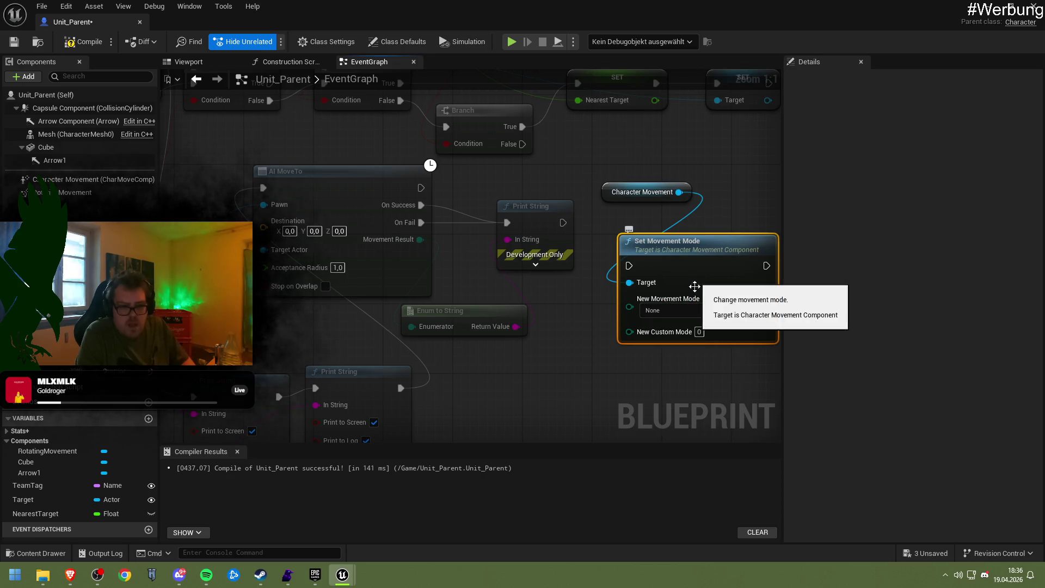
key("Delete")
left_click_drag(680, 192, 674, 247)
scroll(771, 406, "down", 10)
scroll(773, 404, "down", 3)
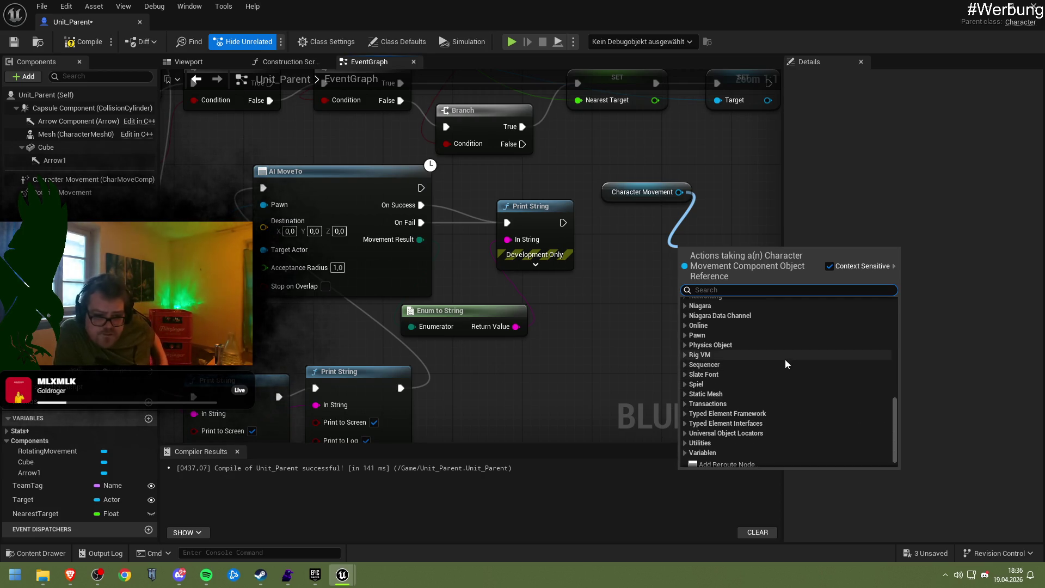
Step: Search the Character Movement action list for 'movement' and browse the results
scroll(759, 358, "up", 2)
scroll(759, 357, "up", 3)
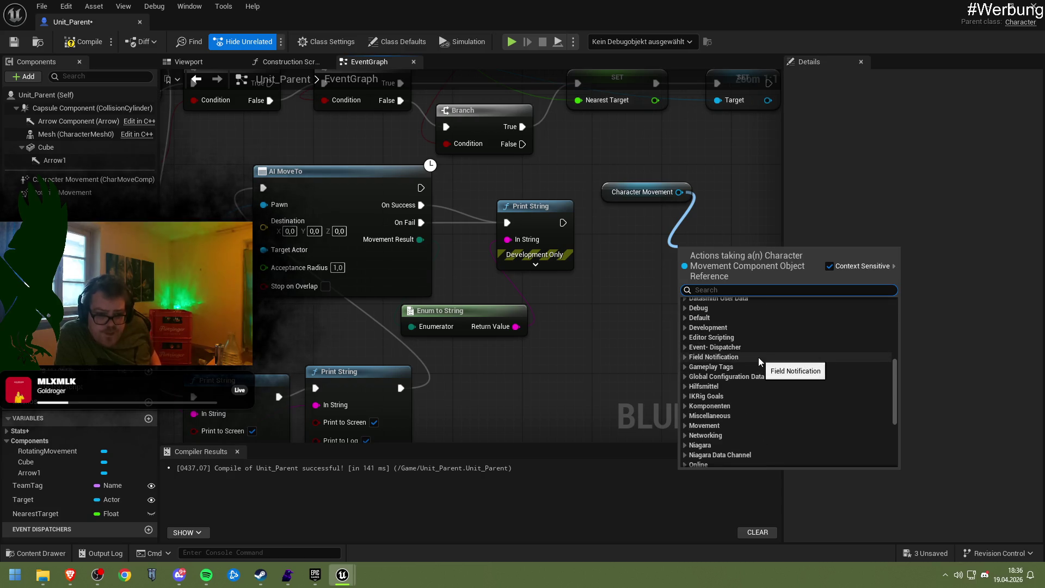
type("m")
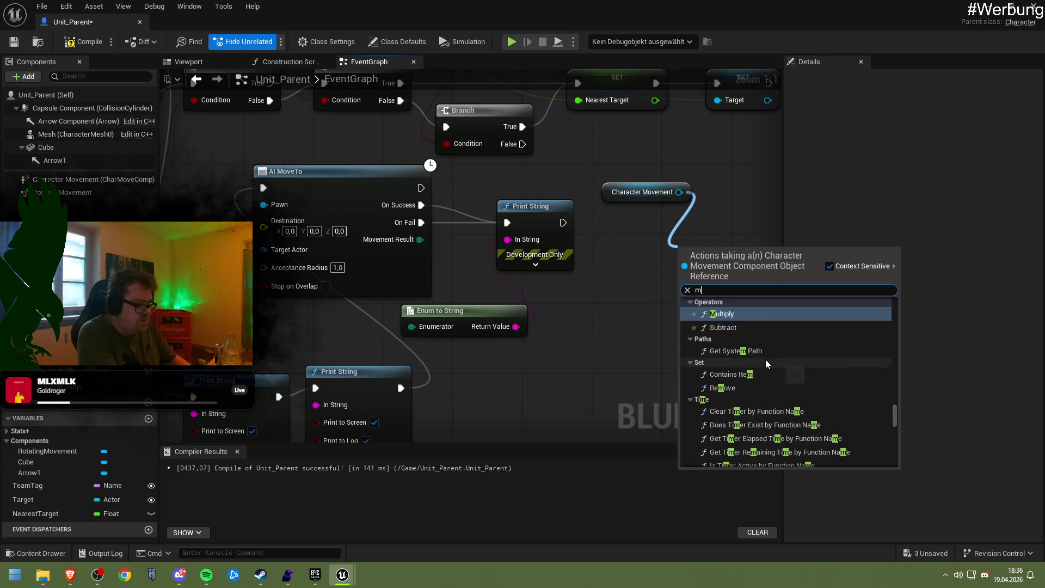
type("ovement")
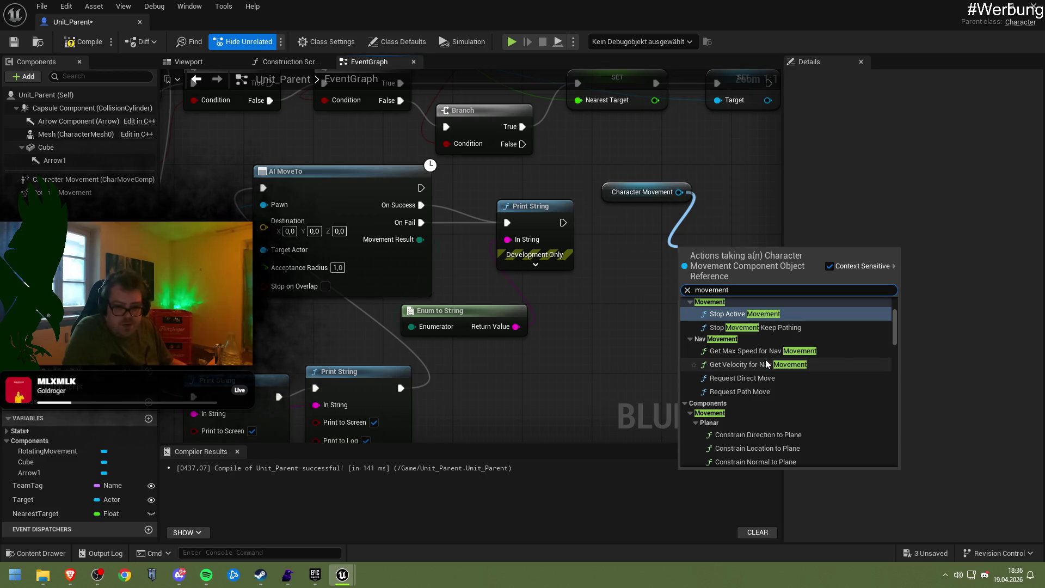
scroll(766, 359, "down", 10)
scroll(776, 363, "down", 5)
scroll(824, 381, "down", 8)
scroll(824, 384, "down", 5)
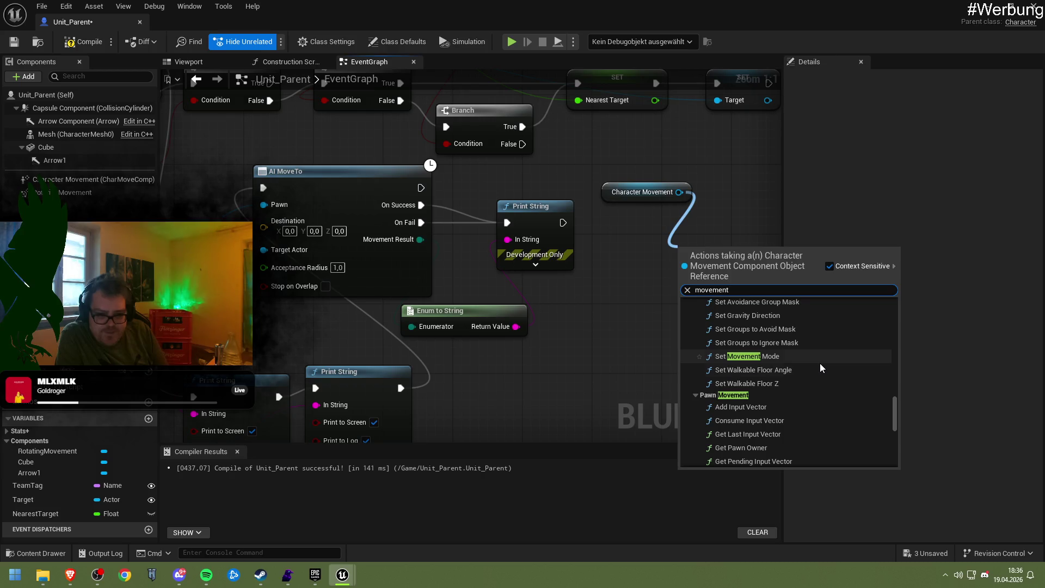
scroll(820, 368, "down", 5)
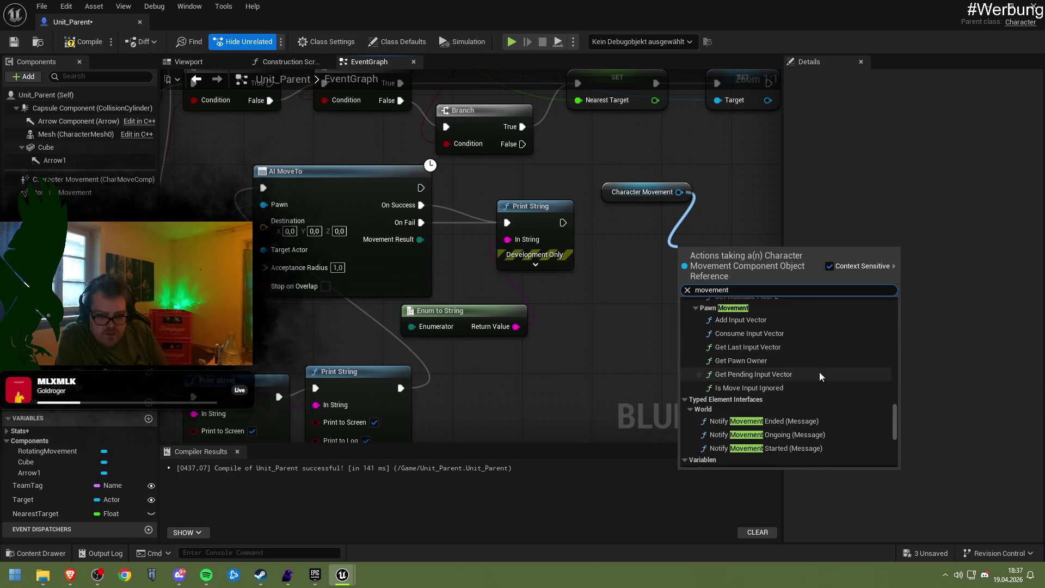
scroll(815, 384, "down", 1)
scroll(815, 384, "down", 8)
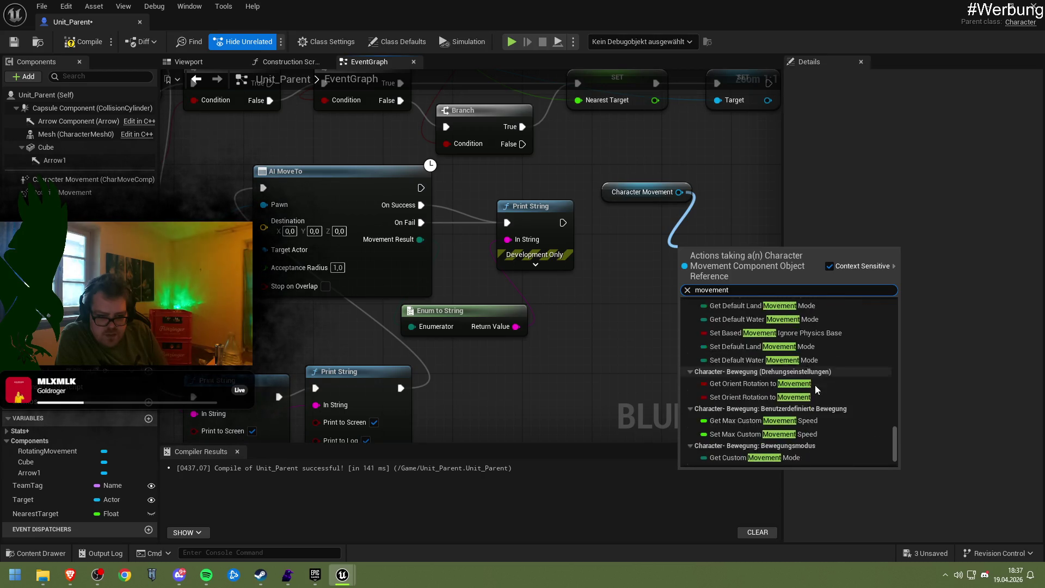
scroll(815, 384, "down", 3)
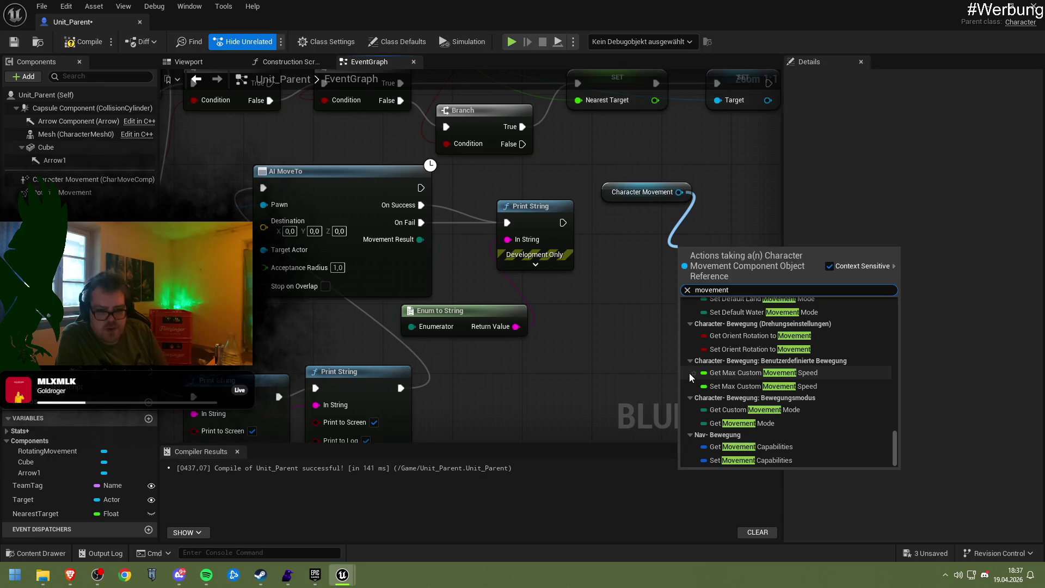
Step: Dismiss the action list without adding a node and delete the Character Movement reference
left_click(594, 282)
left_click(643, 192)
key("Delete")
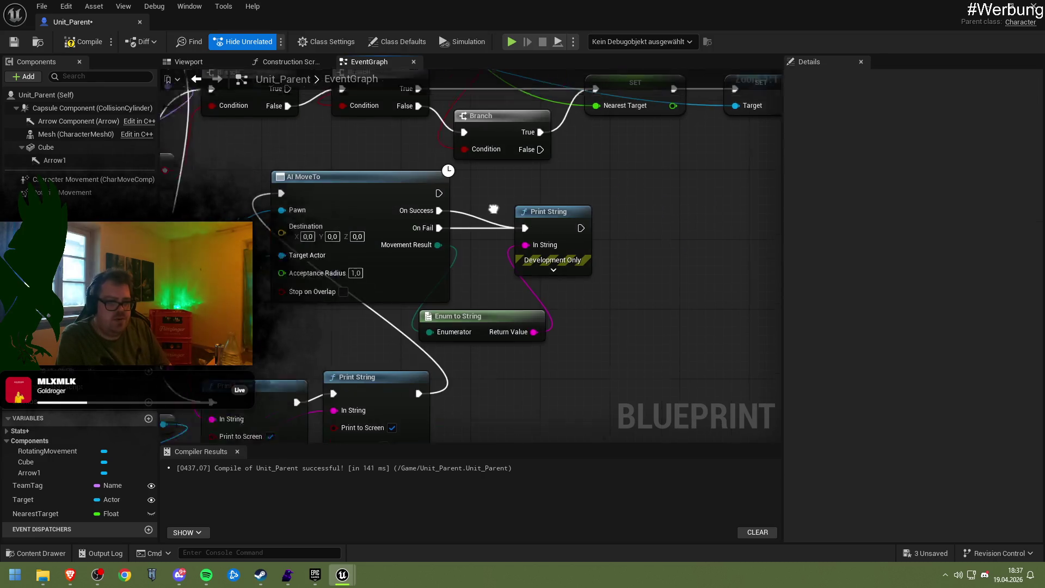
Step: Delete the Character Movement and Disable Movement nodes and reconnect Begin Round to Print String
left_click_drag(389, 289, 285, 165)
key("Delete")
mouse_move(240, 260)
left_mouse_down()
mouse_move(490, 267)
mouse_move(482, 260)
left_mouse_up()
Step: Keep Default Land Movement Mode at Walking and set Default Water Movement Mode to None
left_click(37, 180)
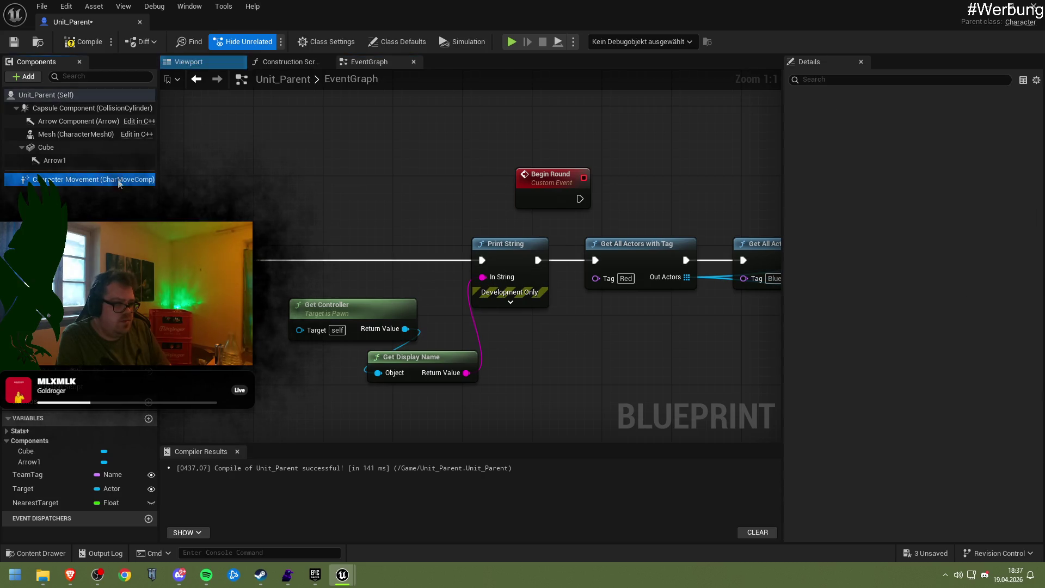
type("mode")
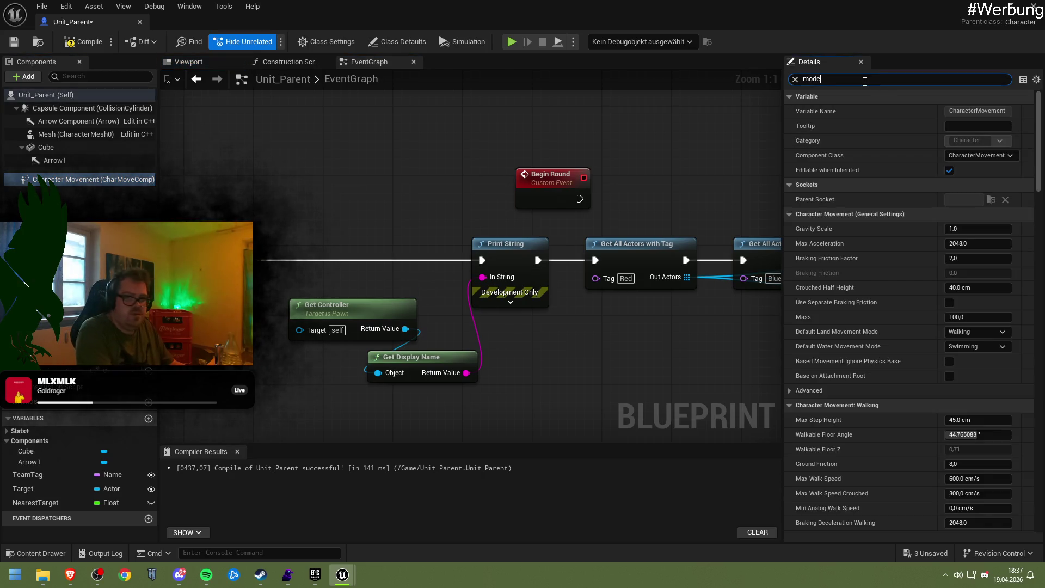
left_click(975, 111)
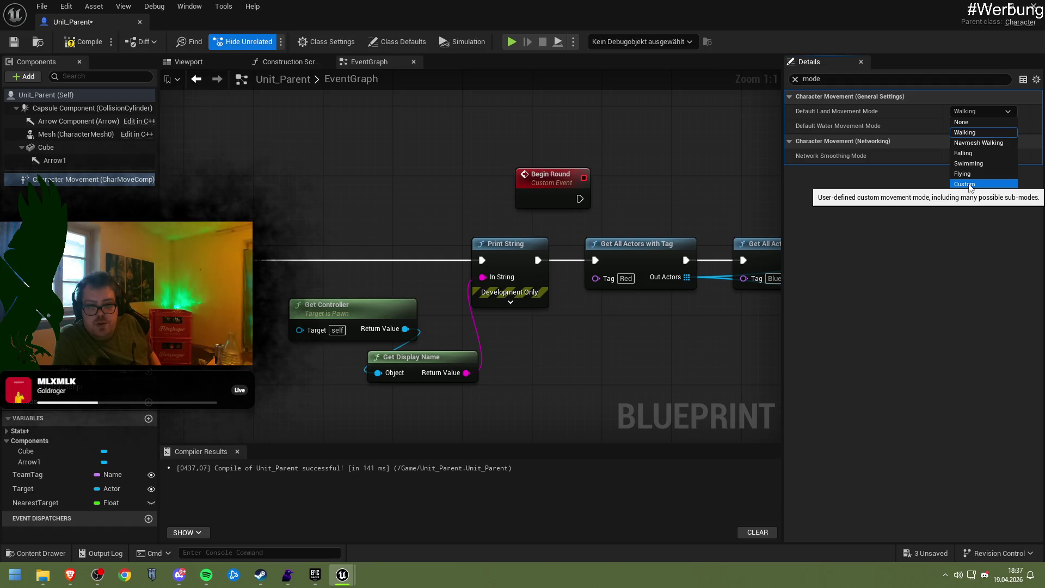
left_click(969, 186)
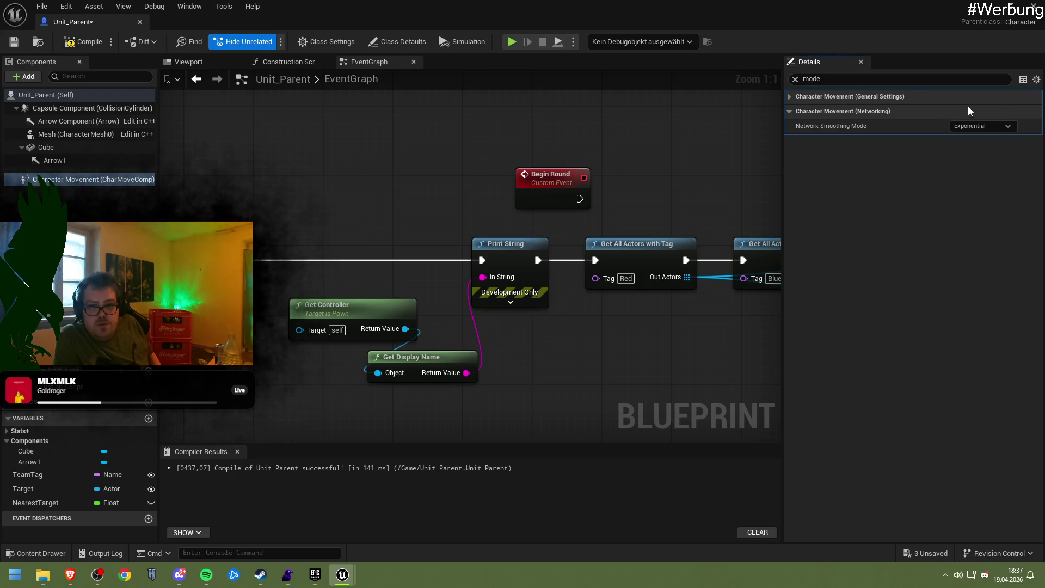
left_click(971, 111)
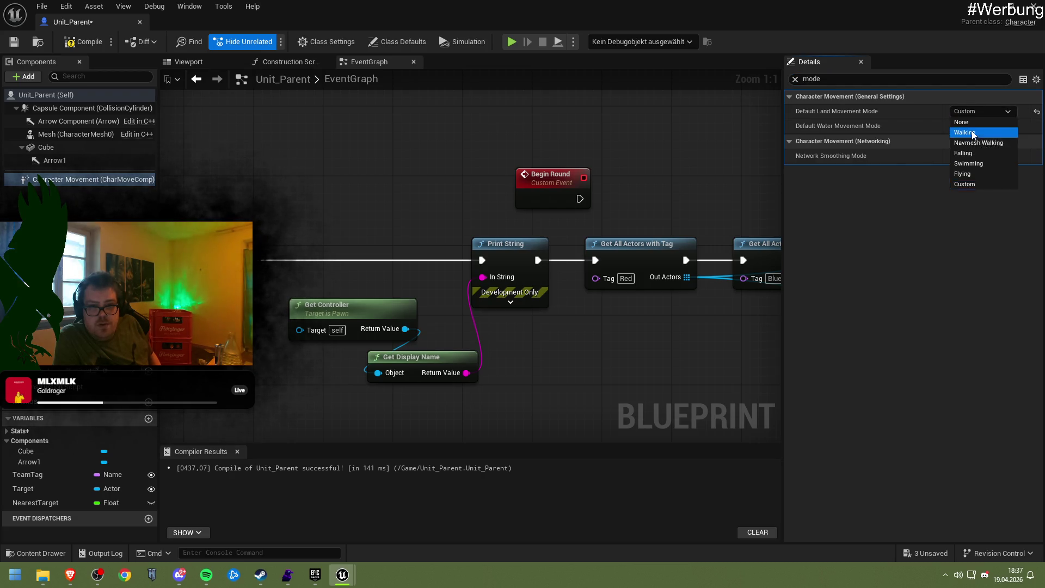
left_click(973, 132)
left_click(965, 126)
left_click(963, 138)
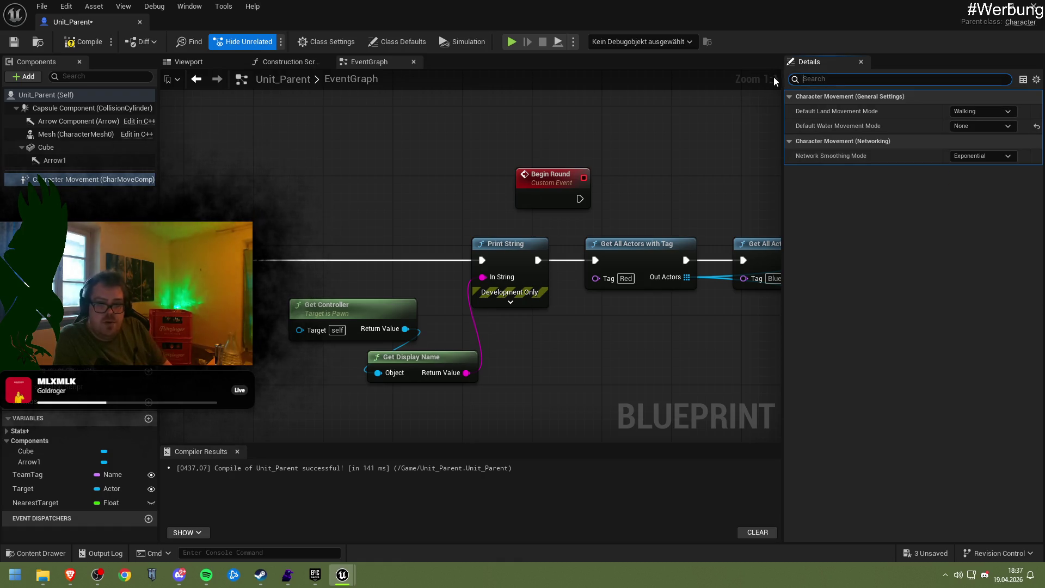
key("super+shift+s")
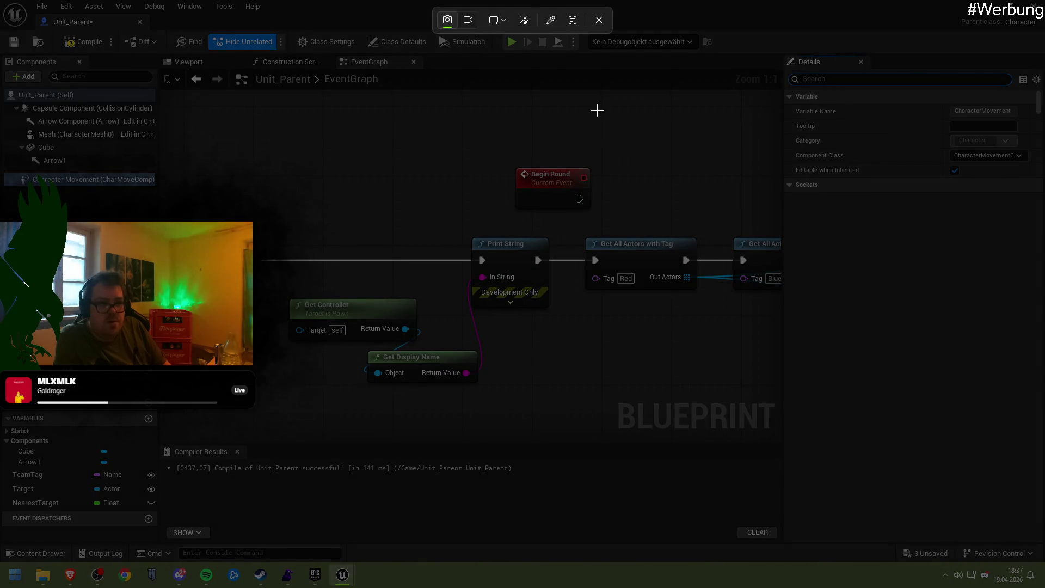
Step: Save the Unit_Parent blueprint and expand the advanced Character Movement settings
left_click(598, 20)
left_click(14, 44)
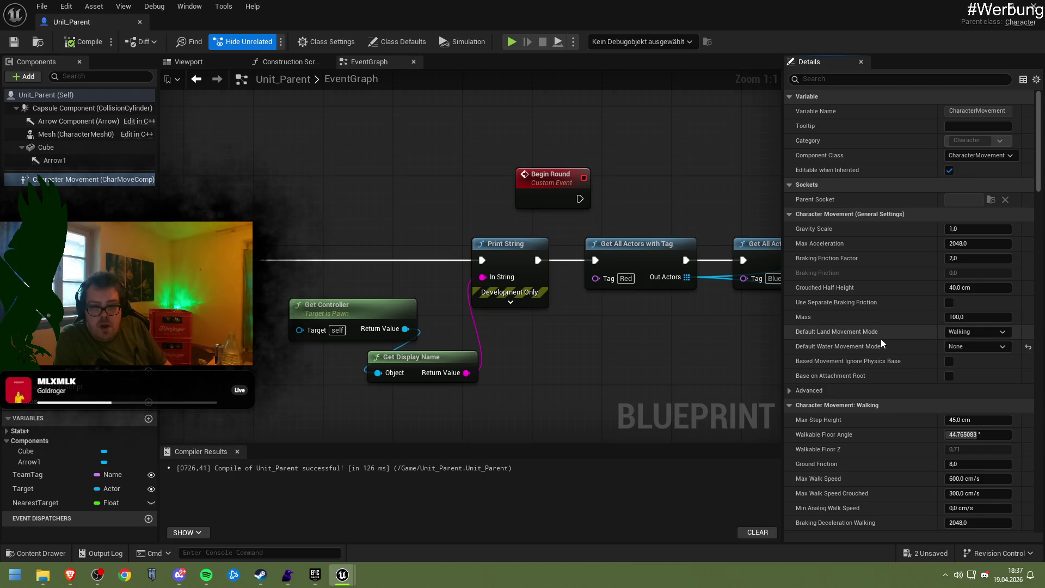
mouse_move(870, 307)
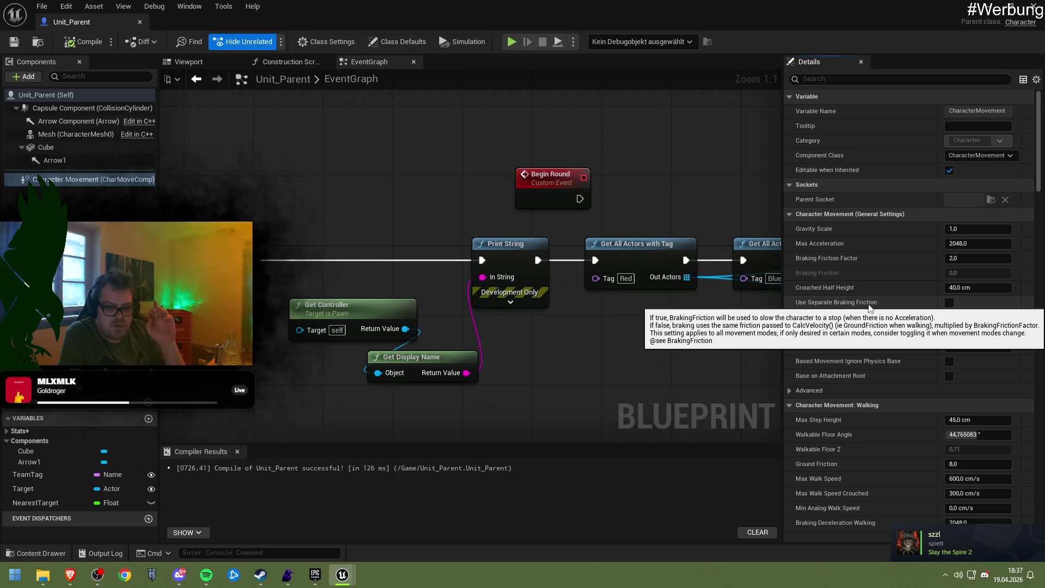
left_click(877, 387)
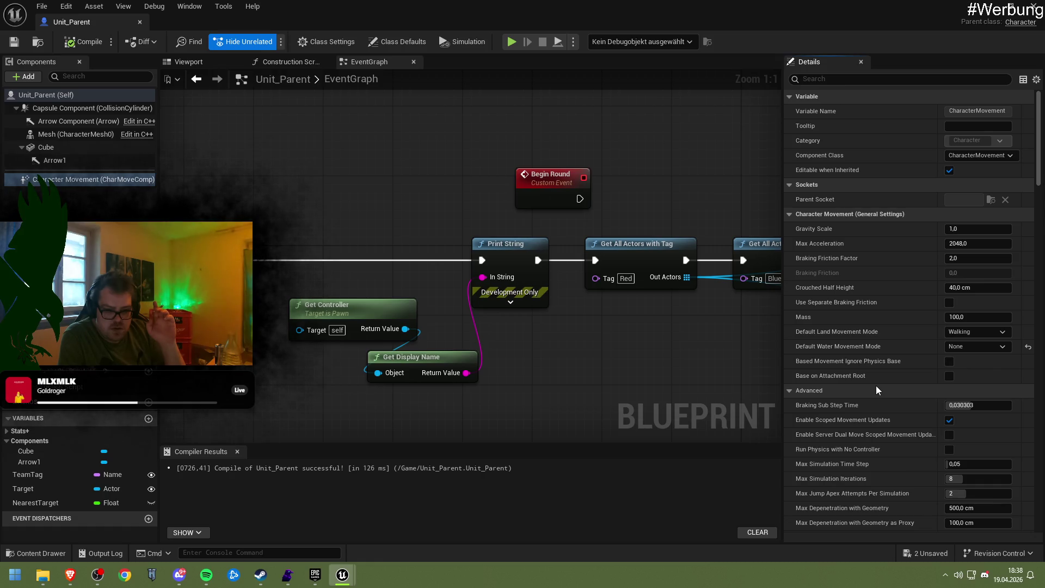
scroll(877, 389, "down", 1)
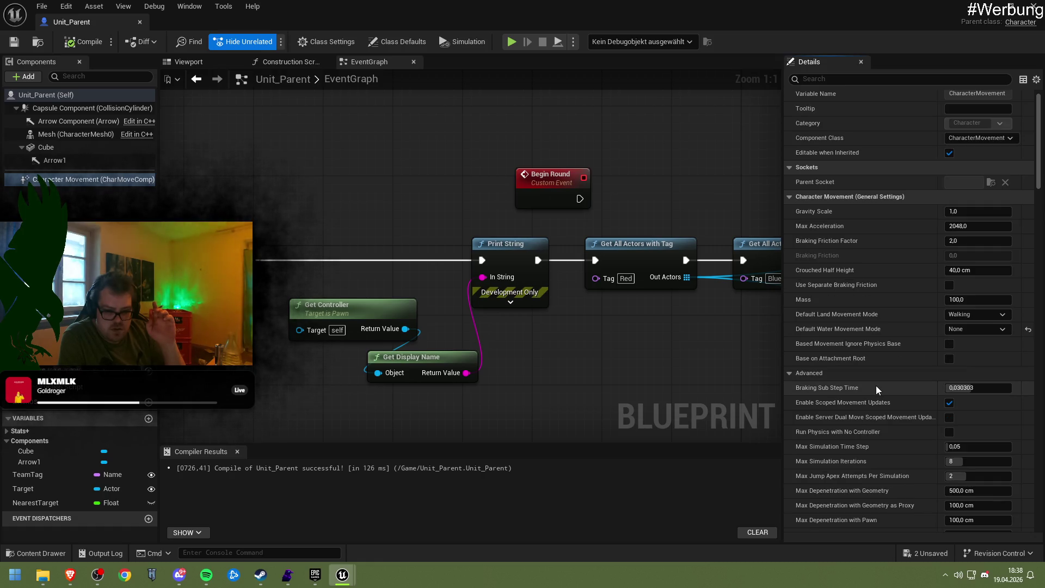
left_click(870, 375)
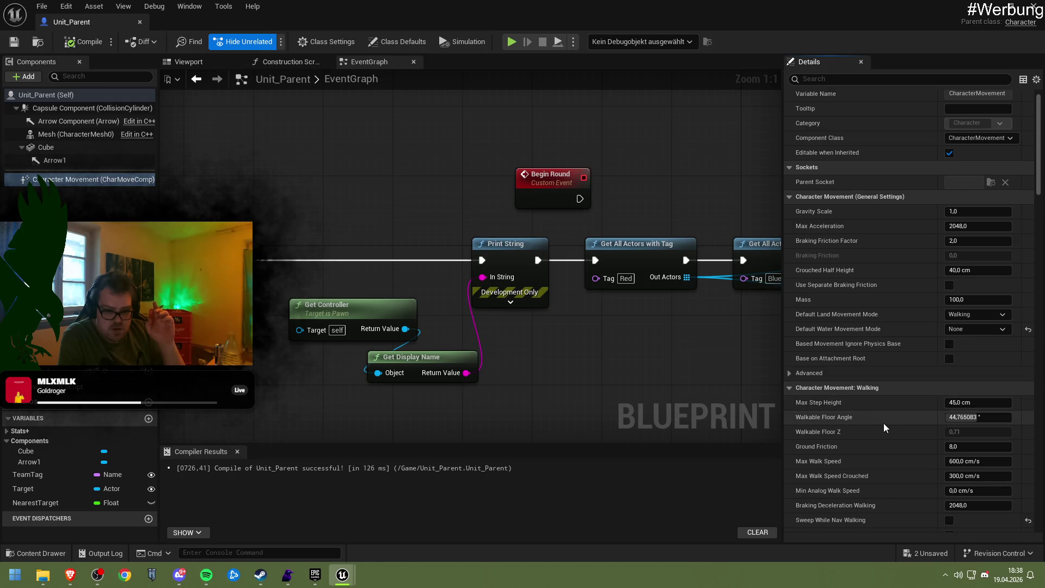
scroll(883, 423, "down", 2)
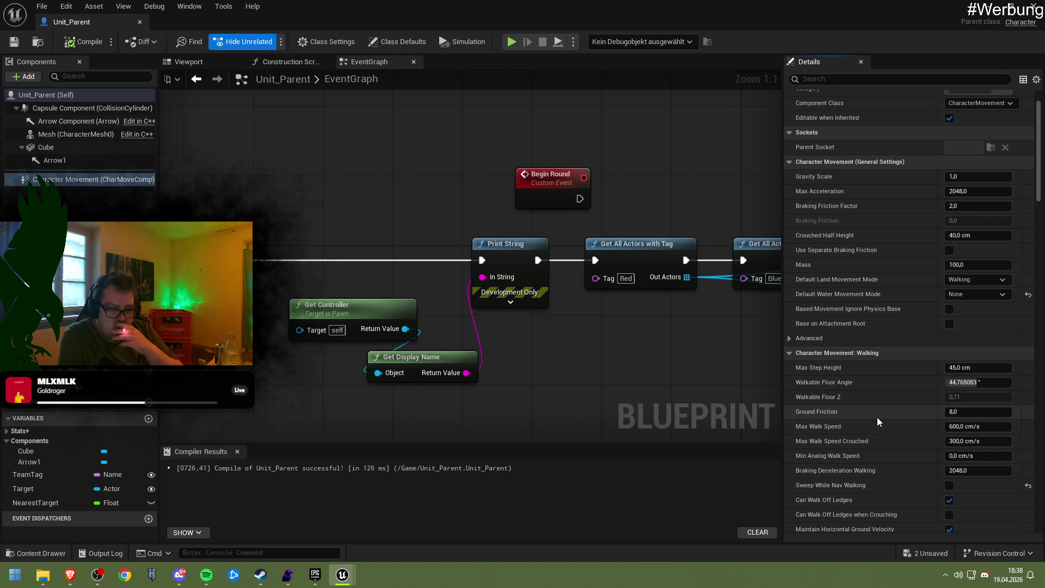
scroll(877, 416, "down", 1)
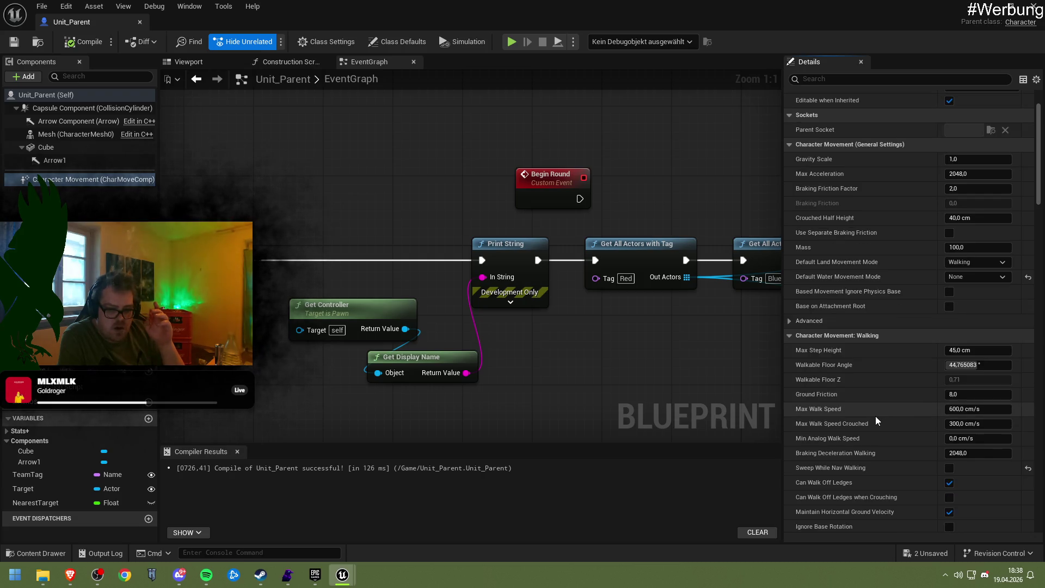
scroll(875, 417, "down", 1)
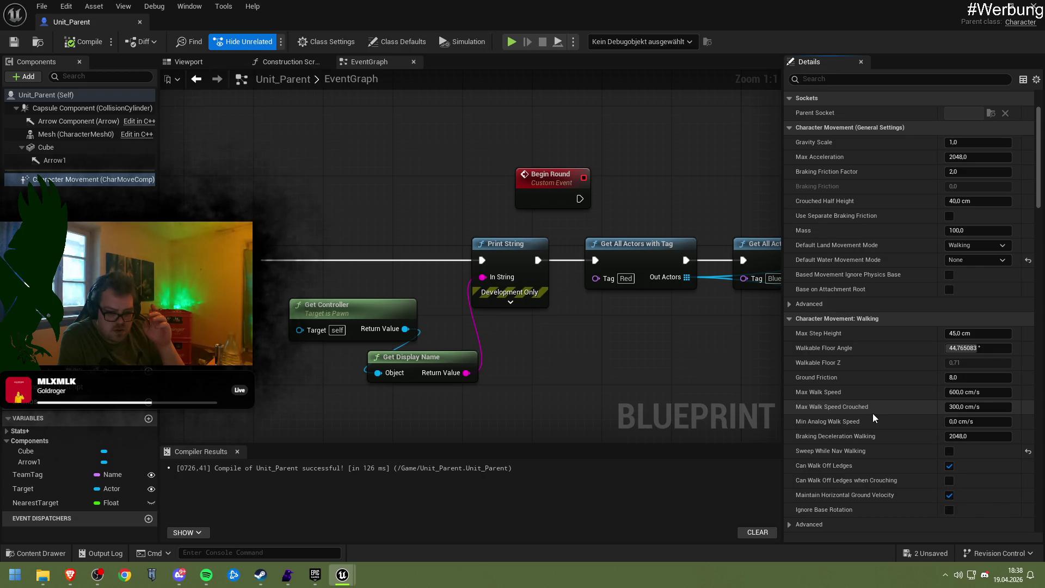
scroll(873, 413, "down", 4)
left_click(812, 454)
scroll(846, 443, "down", 5)
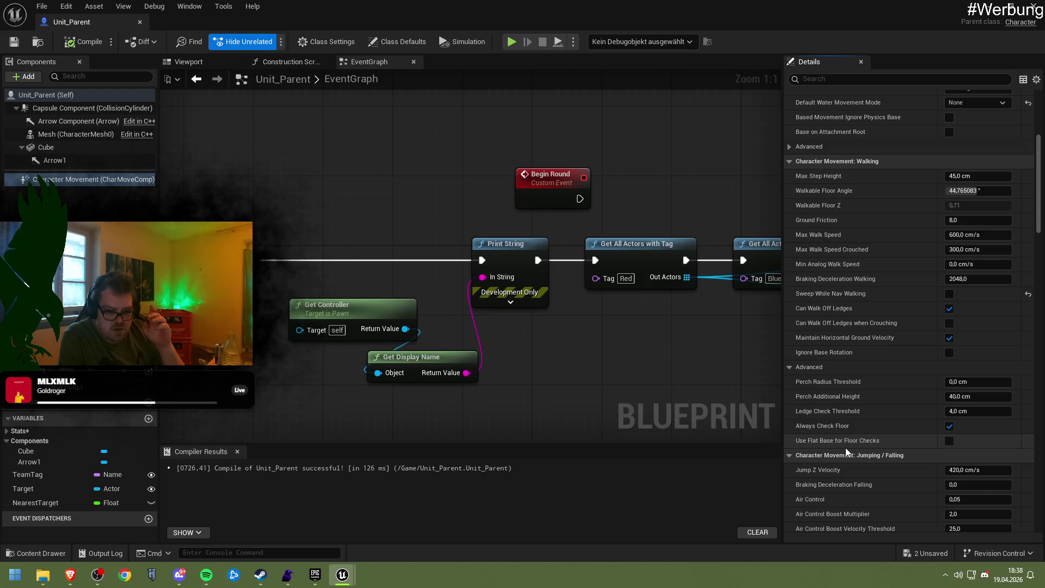
scroll(844, 447, "down", 8)
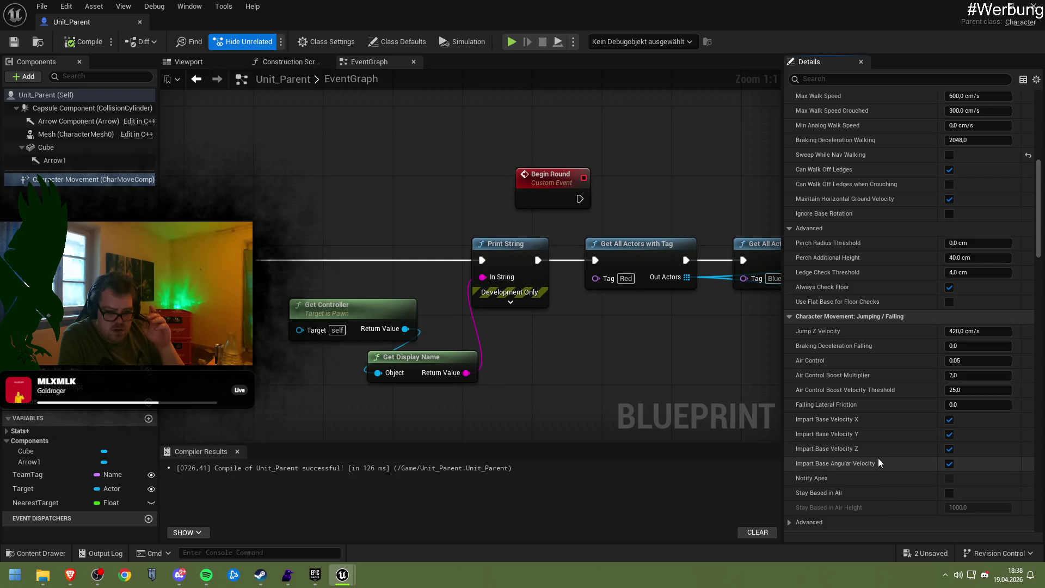
scroll(865, 450, "down", 7)
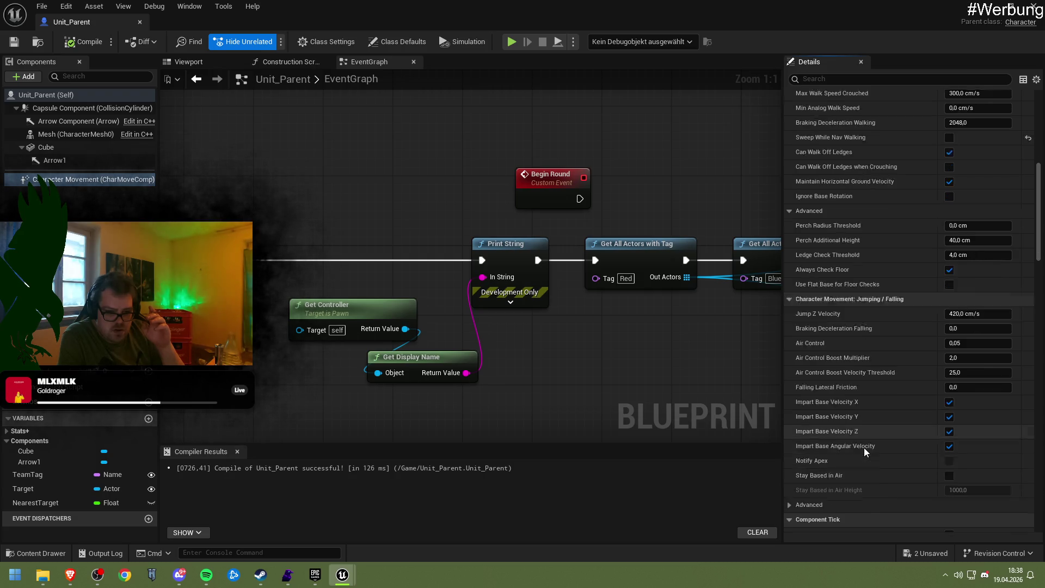
left_click(821, 400)
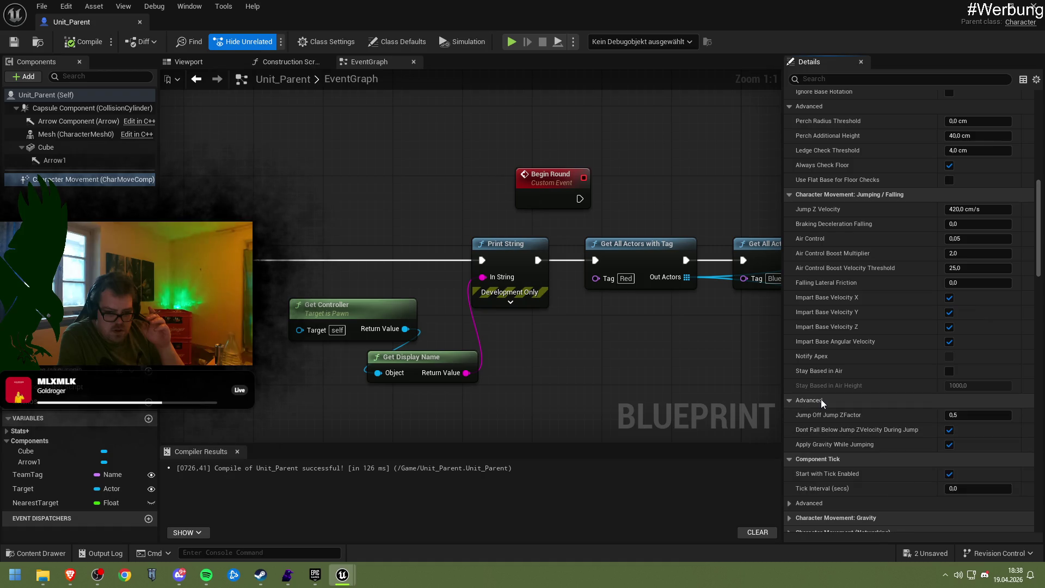
left_click(821, 400)
scroll(861, 427, "down", 10)
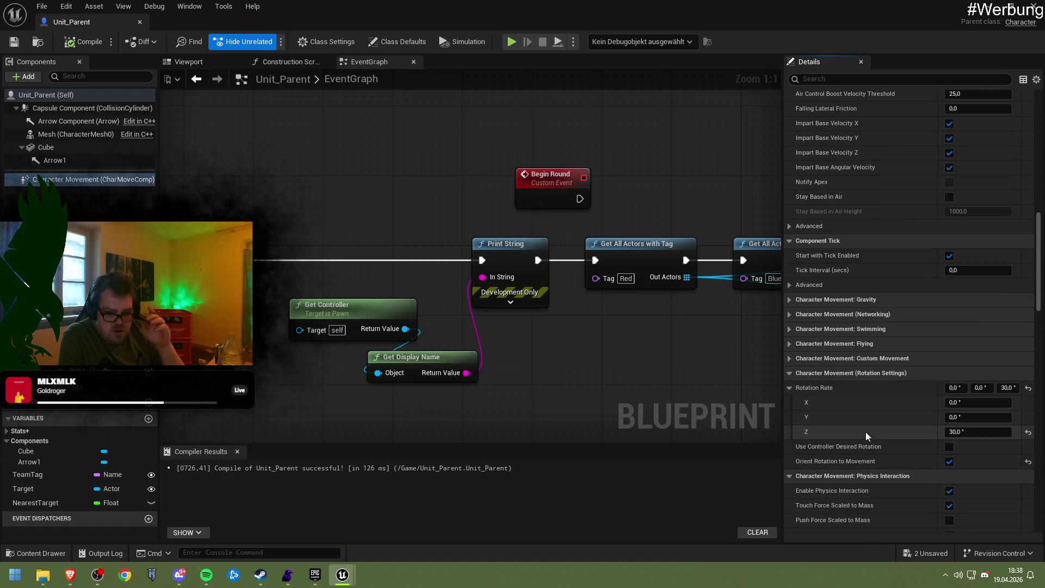
scroll(866, 432, "down", 2)
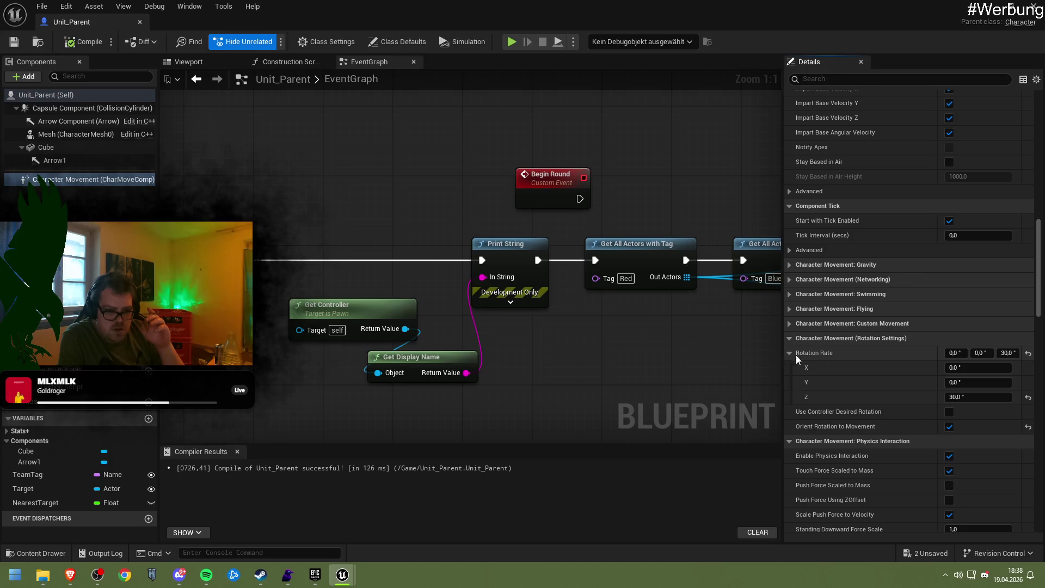
left_click_drag(237, 154, 313, 190)
left_click_drag(392, 199, 388, 243)
type("is turn")
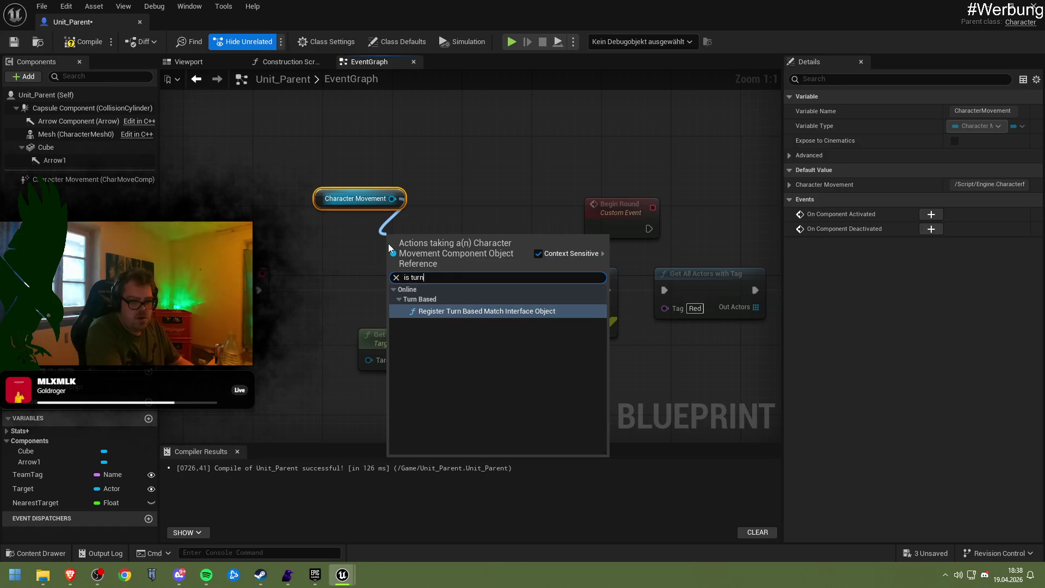
key("BackSpace")
key("BackSpace")
key("BackSpace")
type("rot")
key("BackSpace")
key("BackSpace")
key("BackSpace")
type("r")
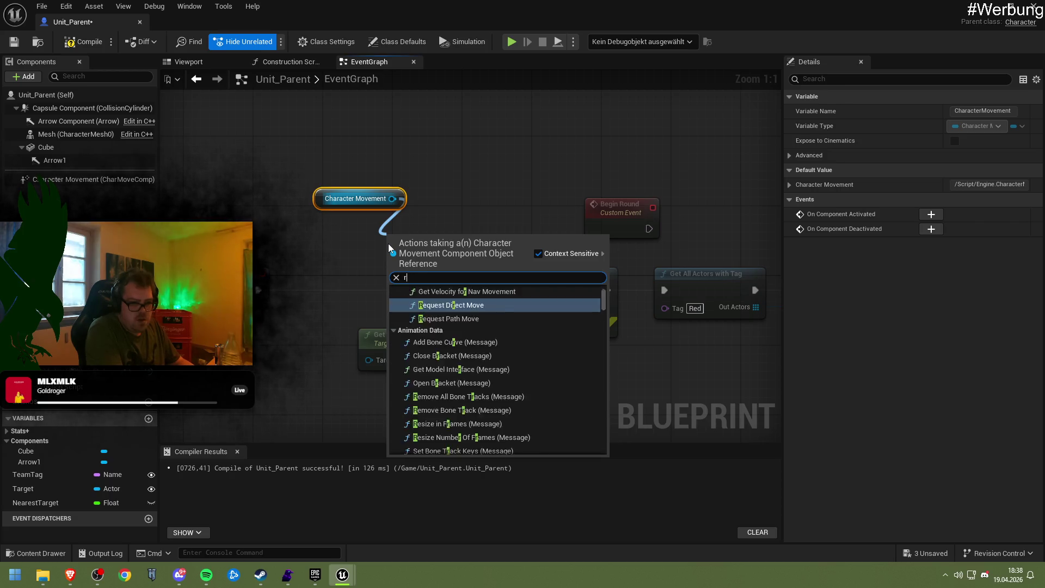
type("otate")
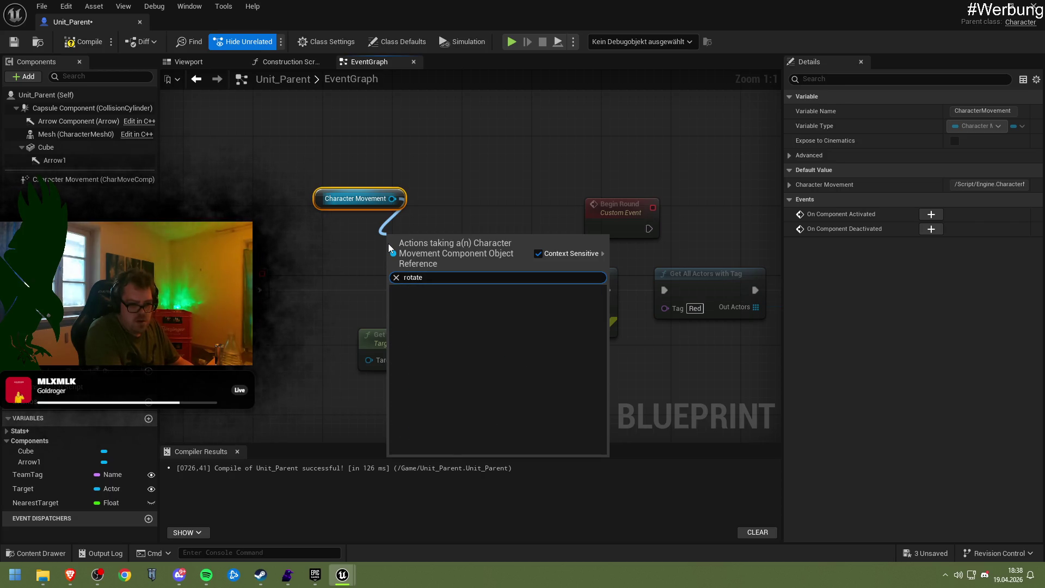
key("BackSpace")
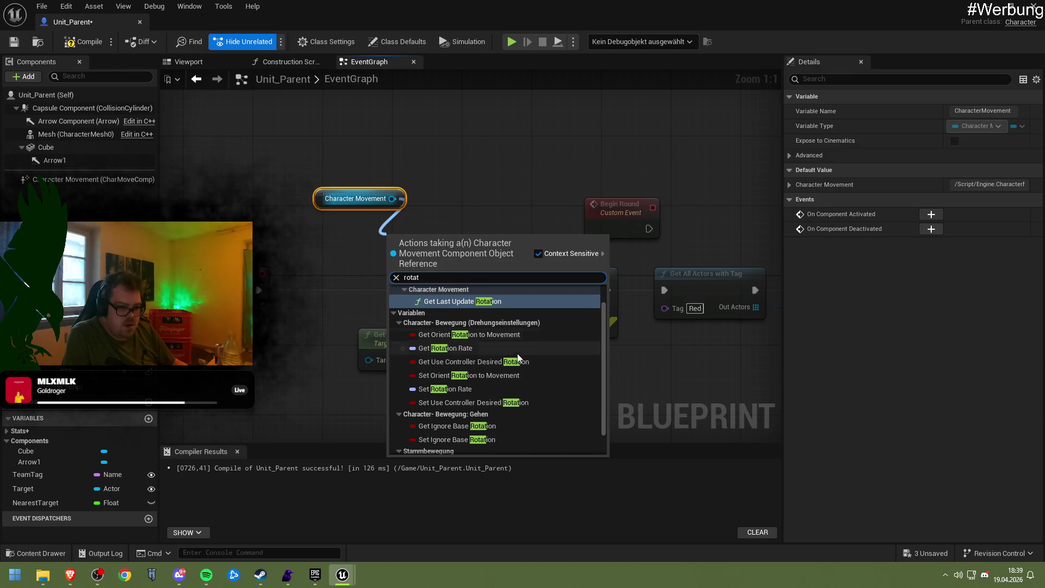
scroll(517, 360, "down", 2)
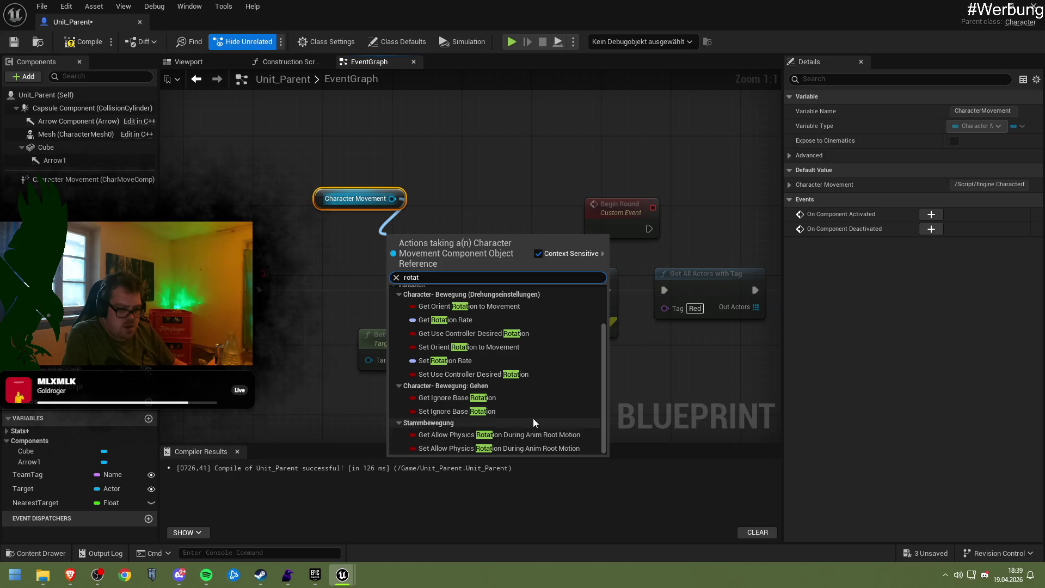
left_click(348, 224)
left_click(338, 201)
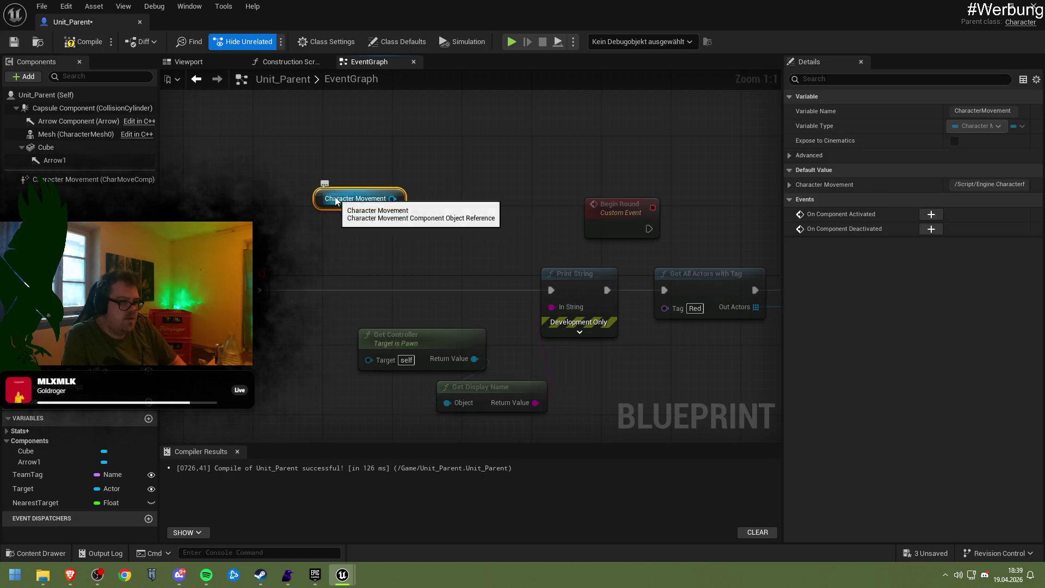
key("Delete")
Step: Search Google for 'character movement turning and walking seperate'
key("alt+Tab")
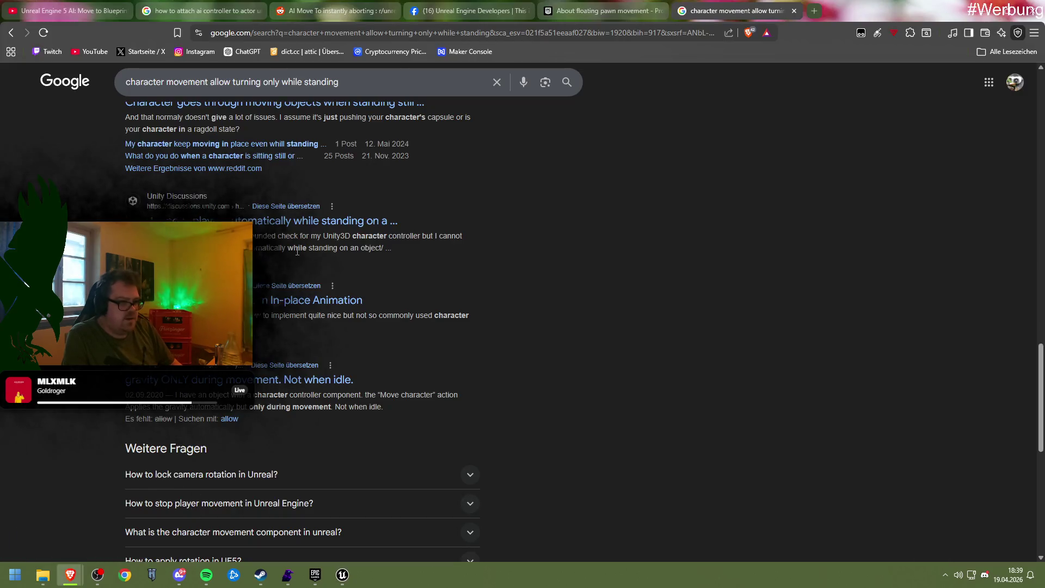
scroll(192, 490, "up", 15)
left_click_drag(339, 82, 212, 83)
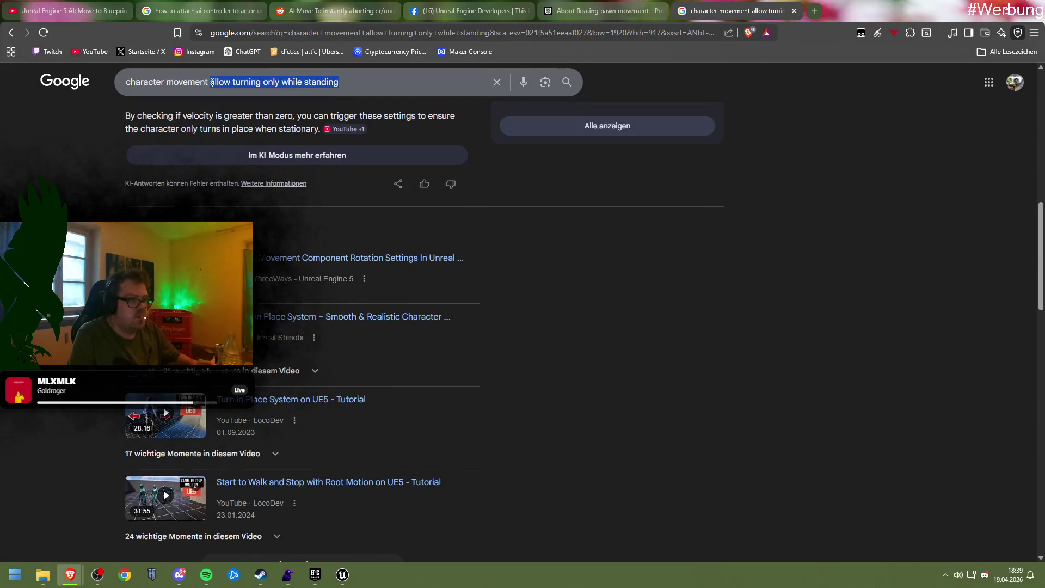
type("turning")
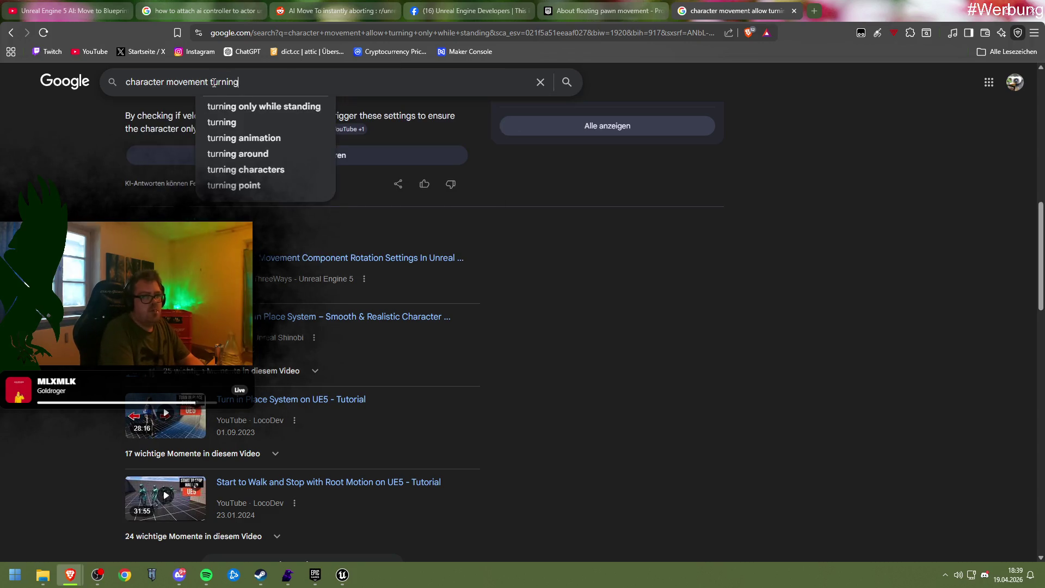
type(" and walking seperate")
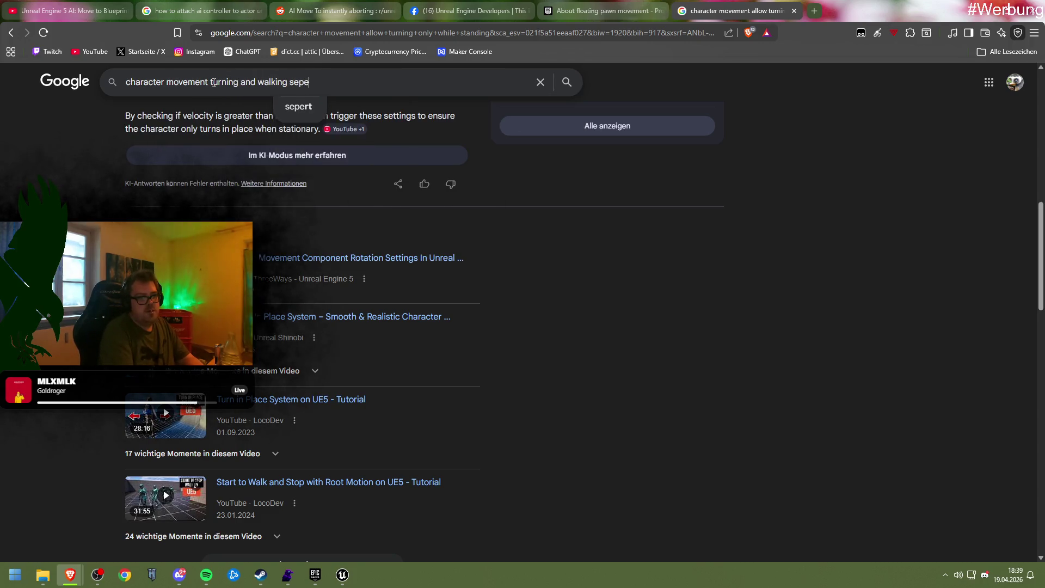
key("Return")
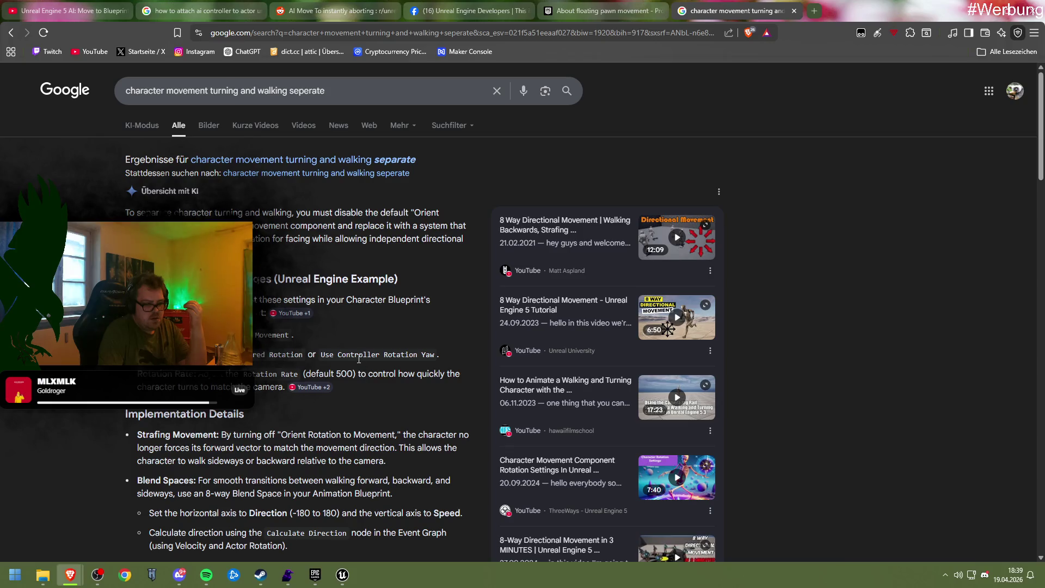
Step: Read through the search results on separating turning from walking
scroll(380, 329, "down", 2)
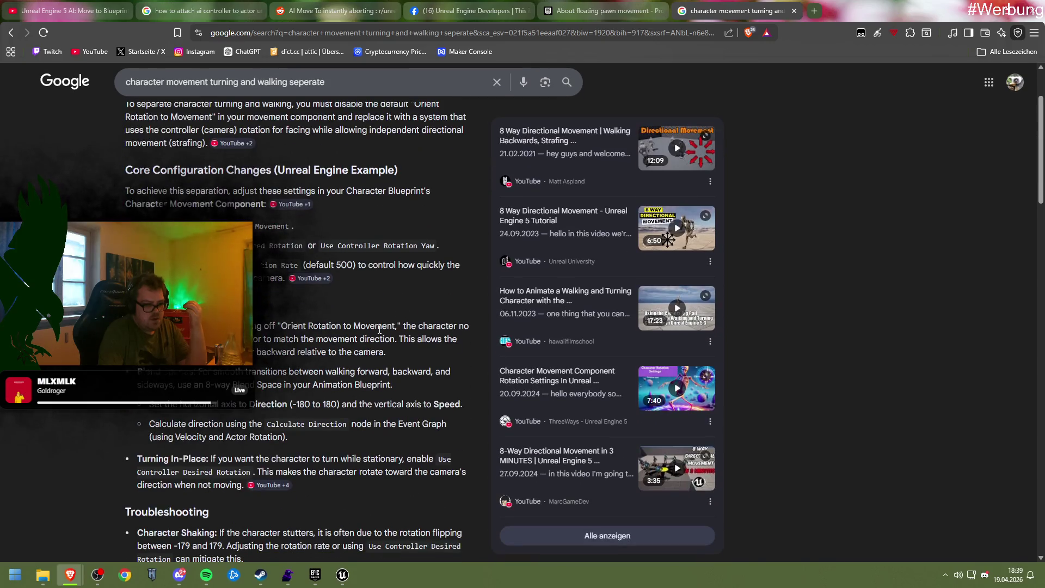
scroll(379, 329, "down", 2)
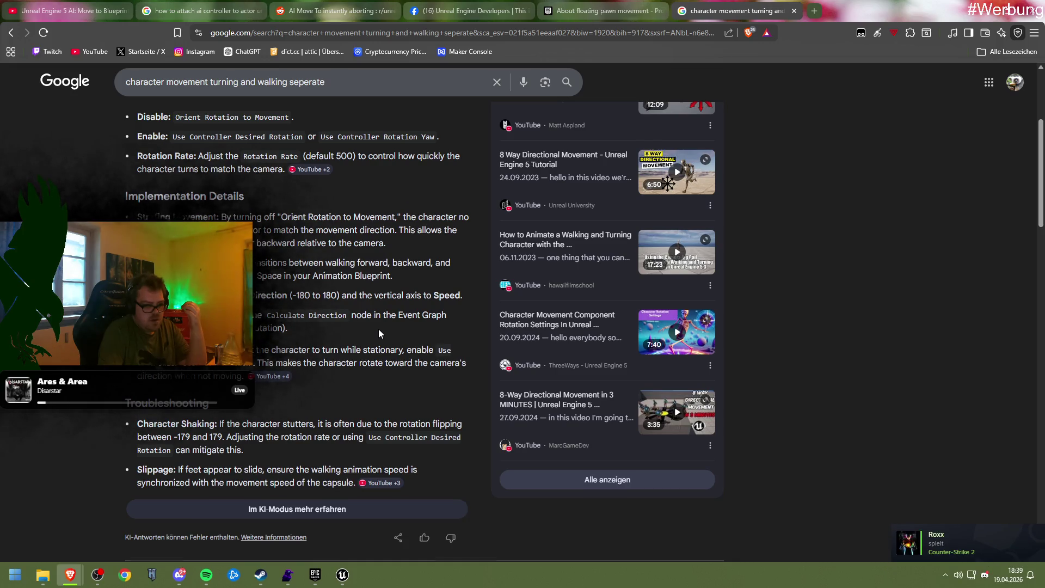
scroll(378, 334, "down", 5)
right_click(576, 370)
left_click(524, 364)
scroll(520, 364, "down", 1)
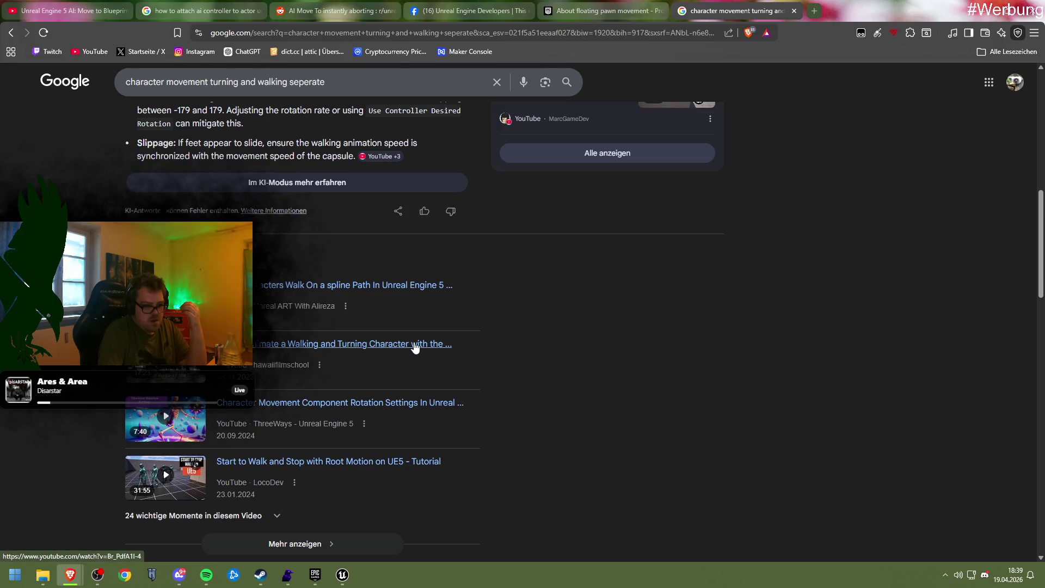
scroll(605, 396, "down", 5)
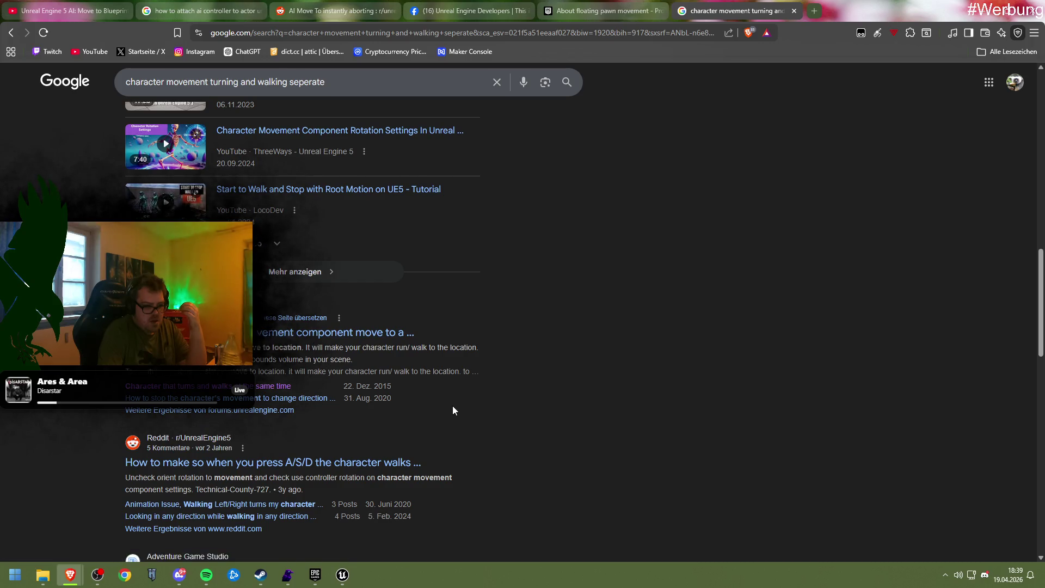
scroll(453, 406, "down", 4)
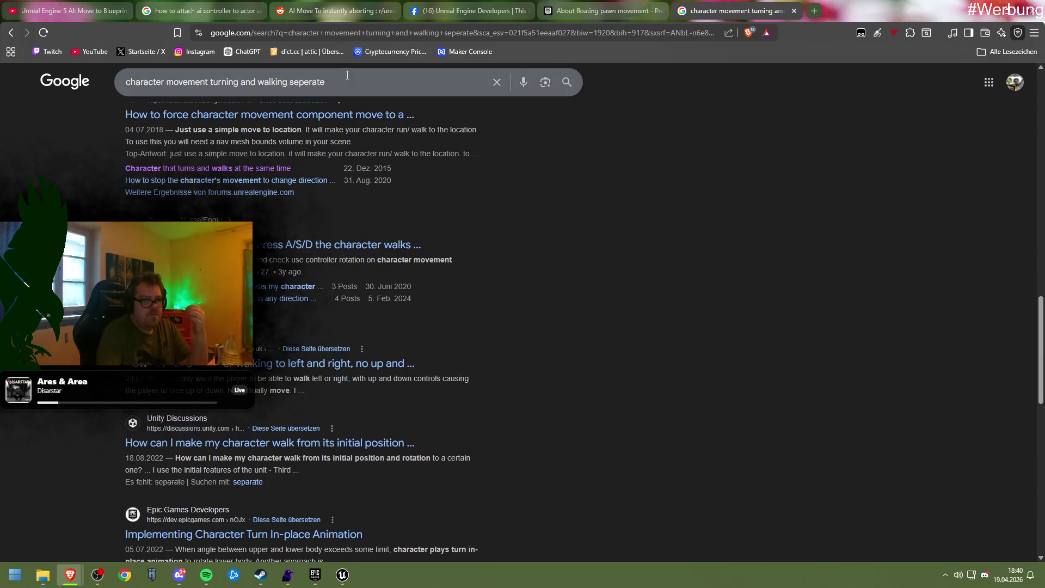
left_click(311, 34)
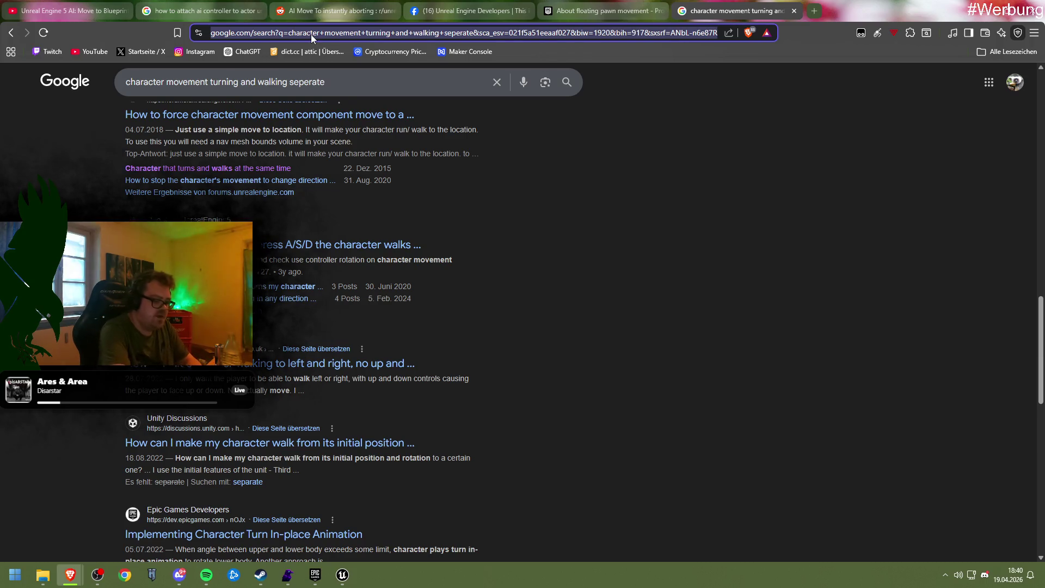
Step: Go to ChatGPT and ask in German how to make a character turn before walking
type("chatgpt.com")
key("Return")
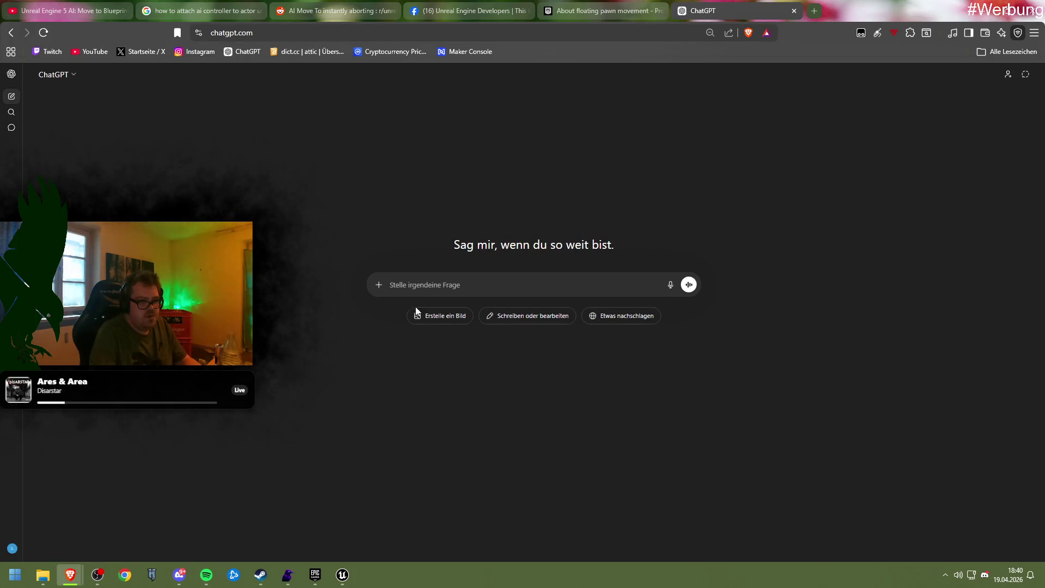
type("wie kann ich in")
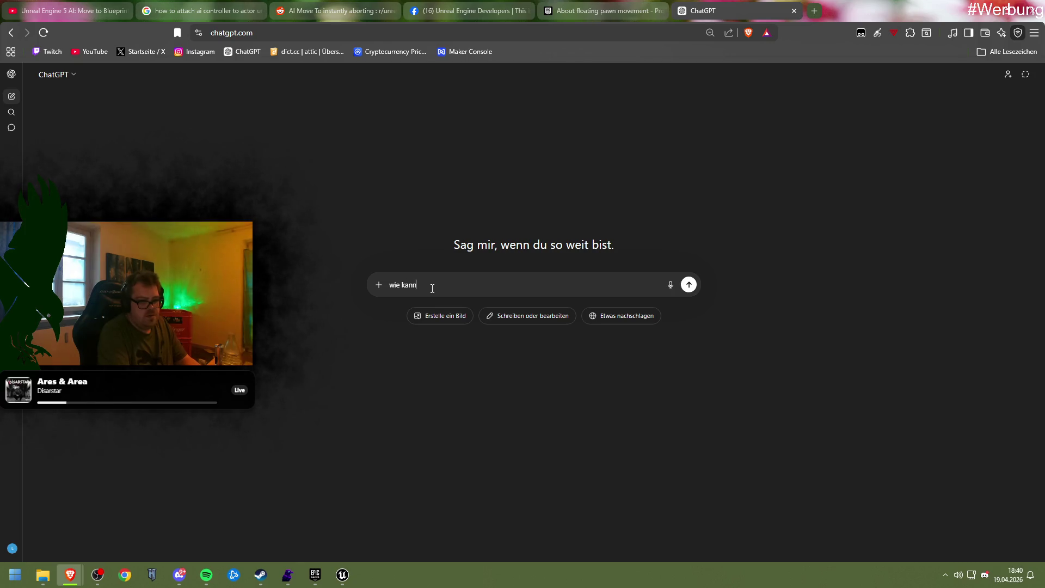
type(" unreal en")
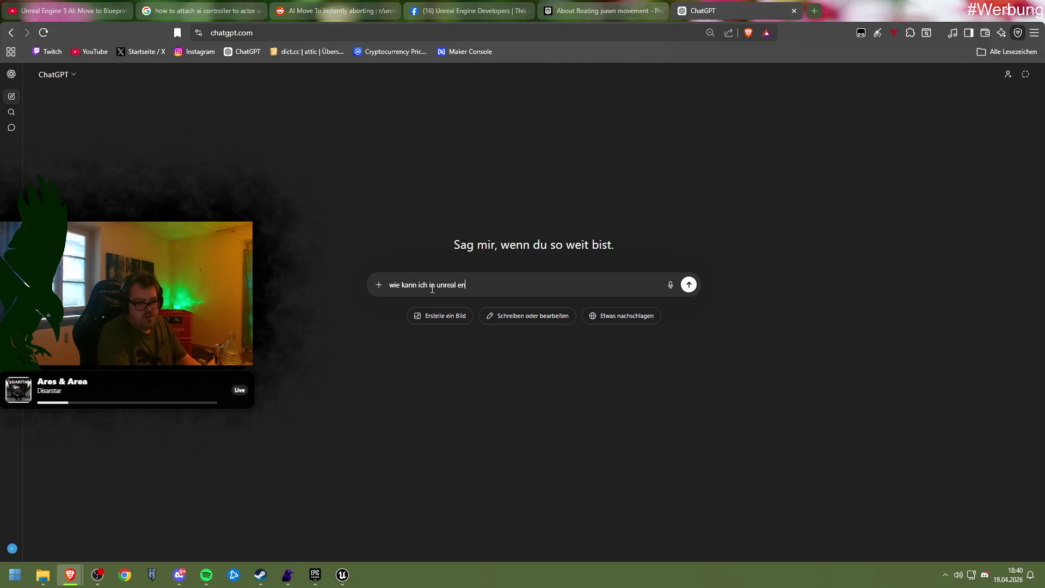
type("gine einen char")
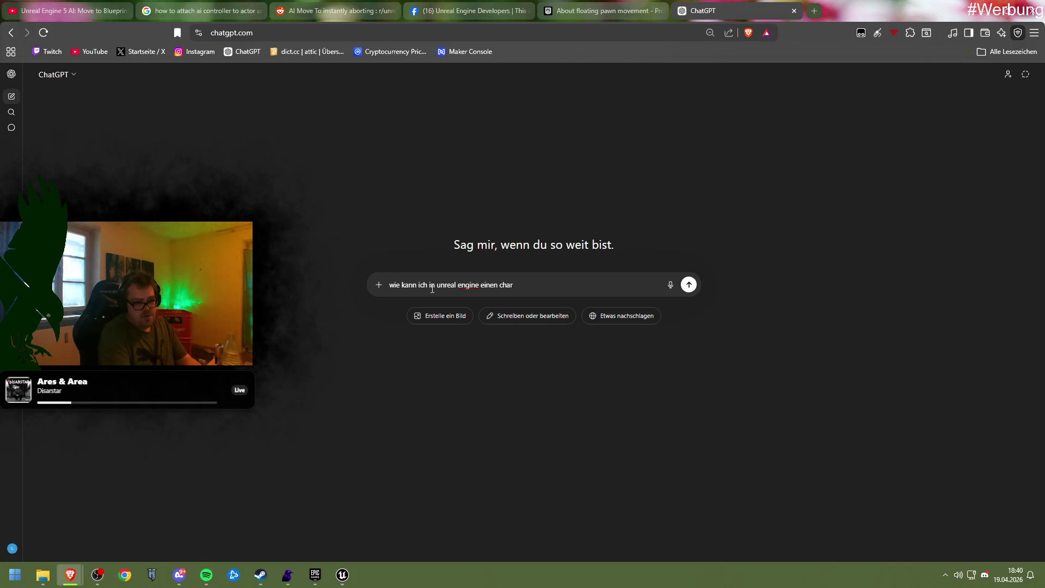
type("hara")
type("len das er ers")
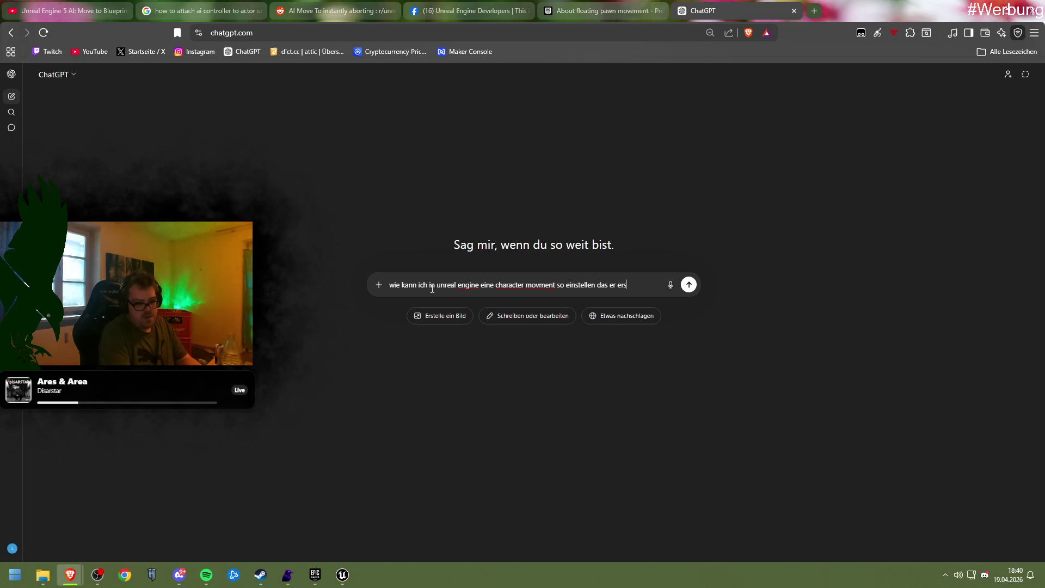
type("ht und dann a")
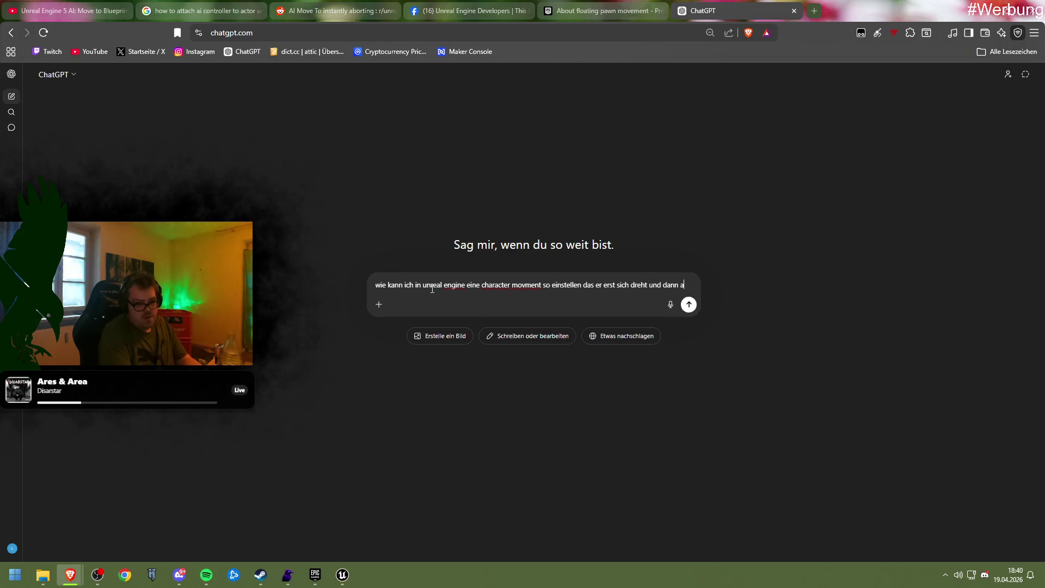
type("nfängt zu wa")
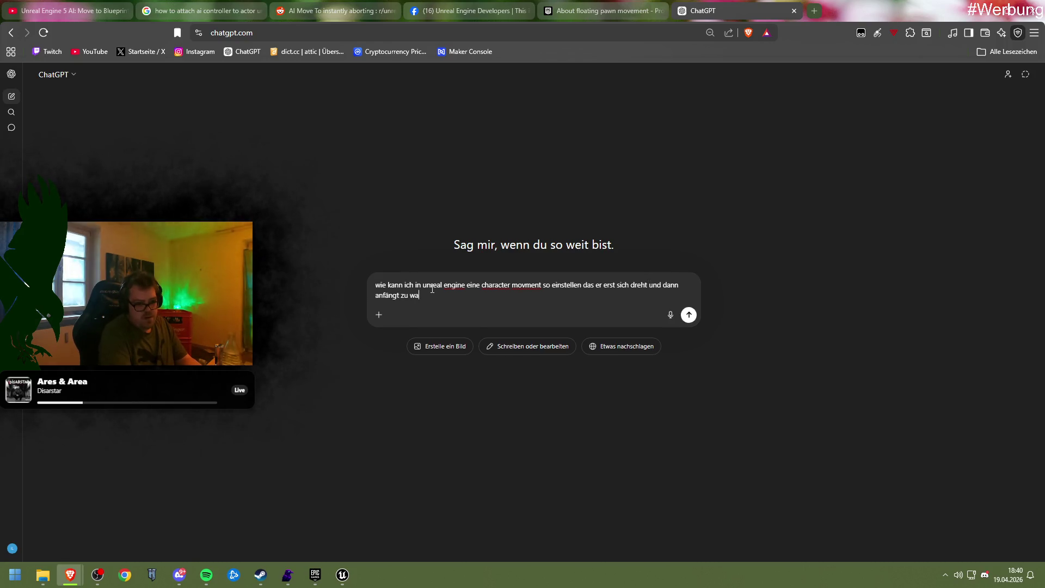
type("lk")
type("en, ich will das er erst sich zum ziel dre")
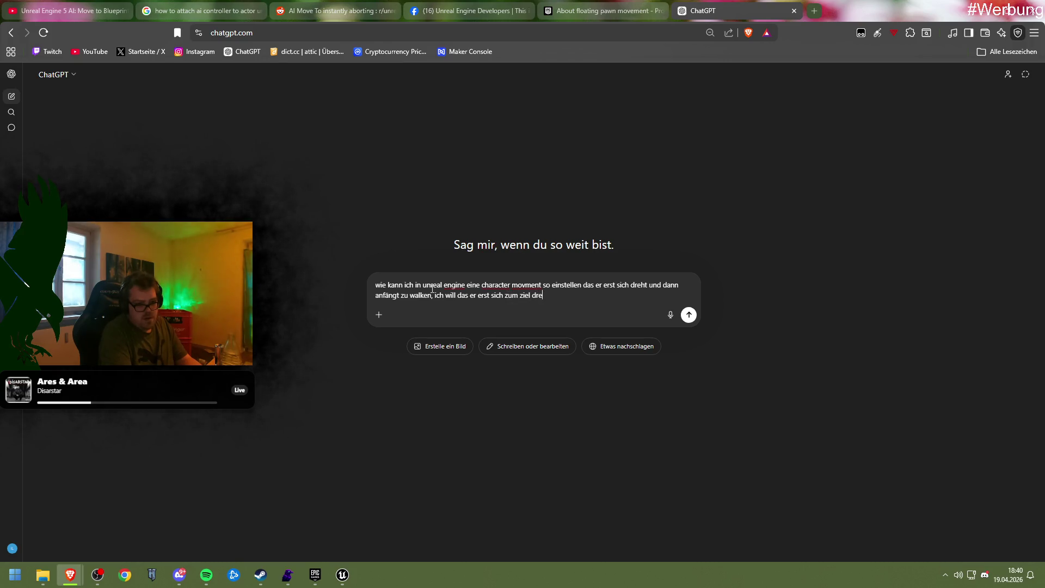
type("ht und danach a")
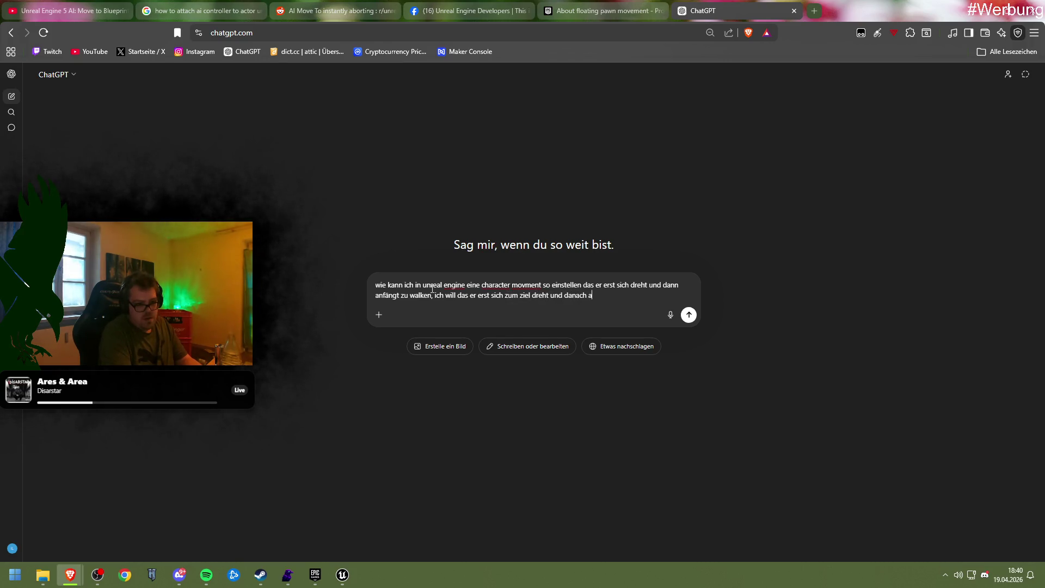
type("nfängt zu ")
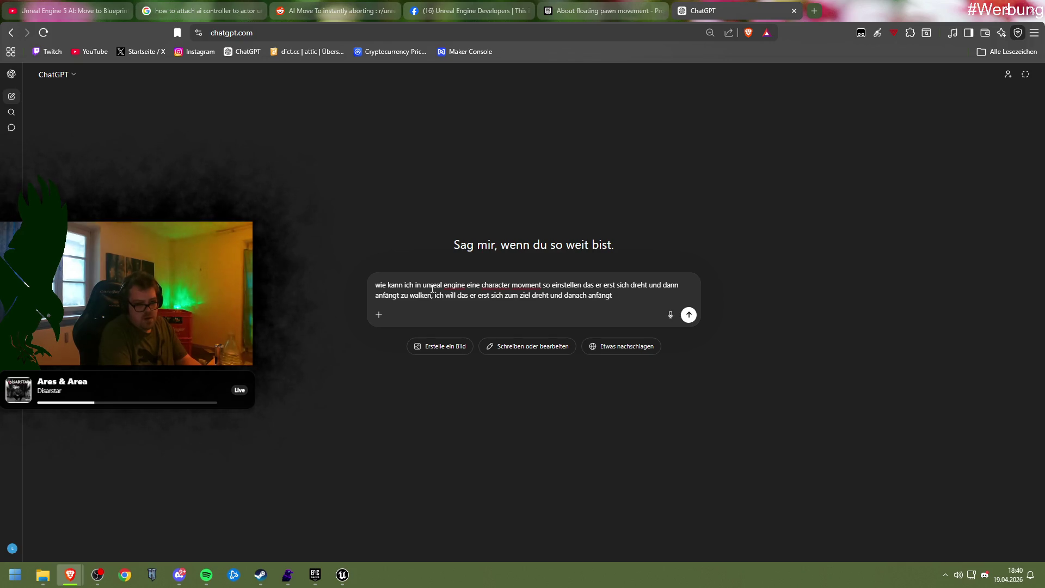
type("u beweg")
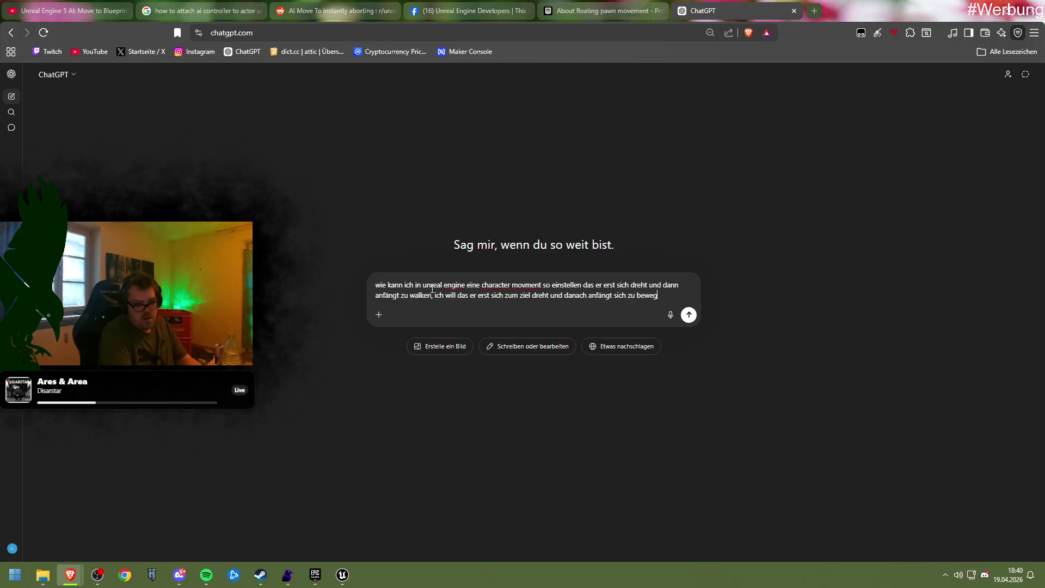
type("en")
key("Return")
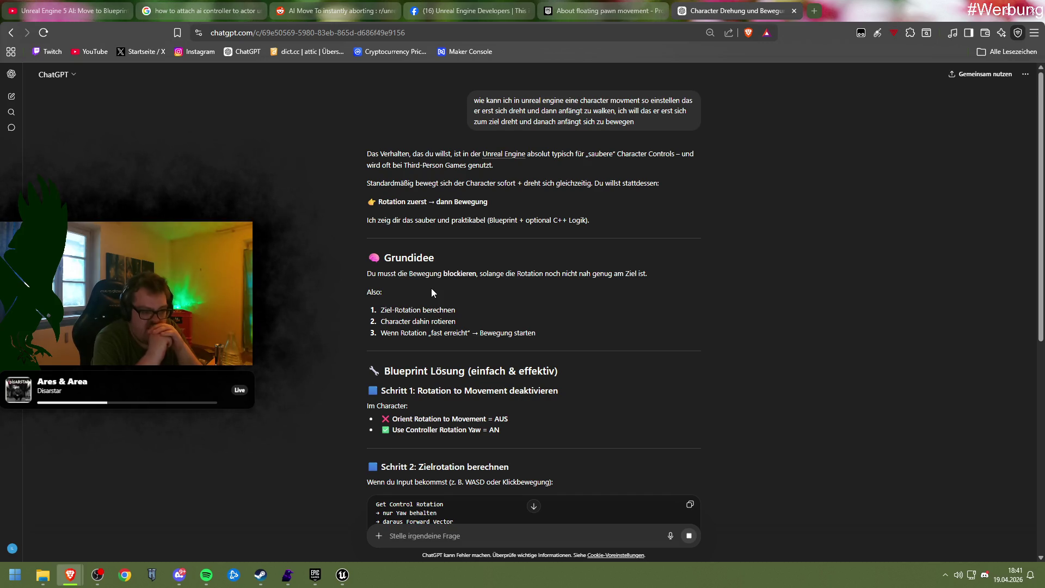
Step: Read ChatGPT's reply through Schritt 1–5 and the C++ Variante, then return to Unit_Parent
scroll(436, 294, "down", 4)
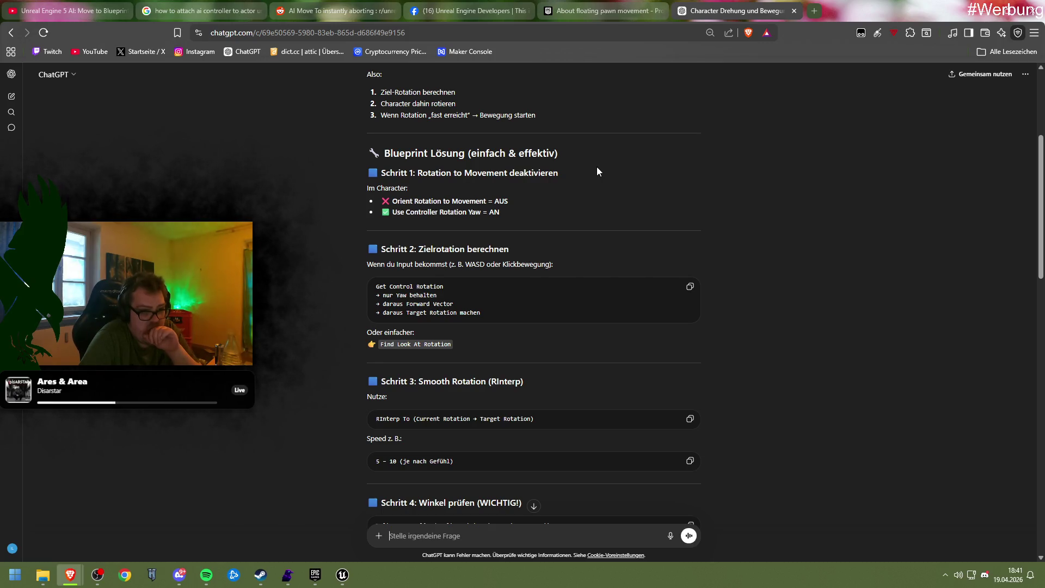
scroll(597, 167, "down", 1)
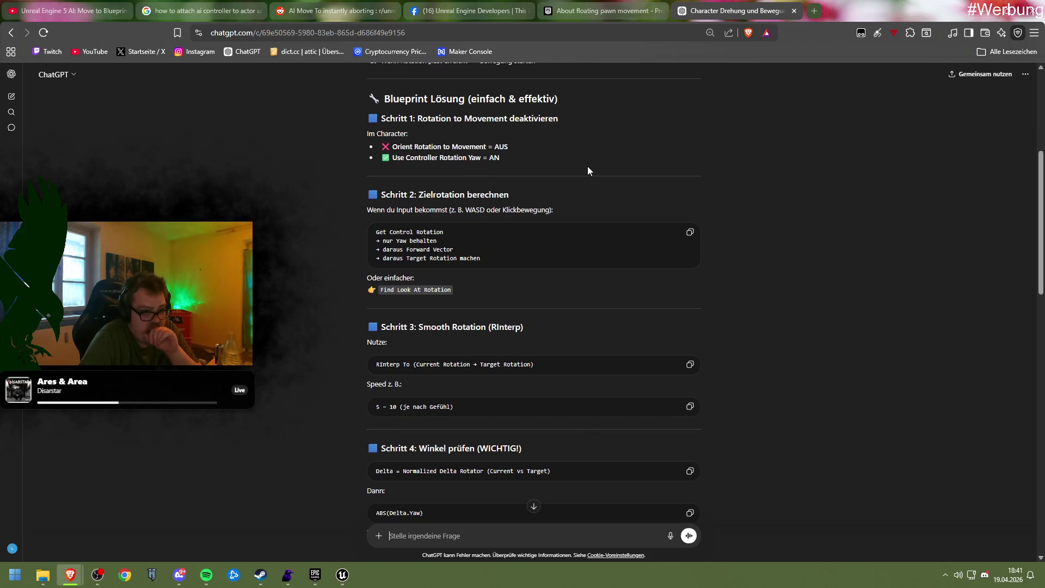
scroll(587, 171, "down", 1)
scroll(586, 171, "down", 3)
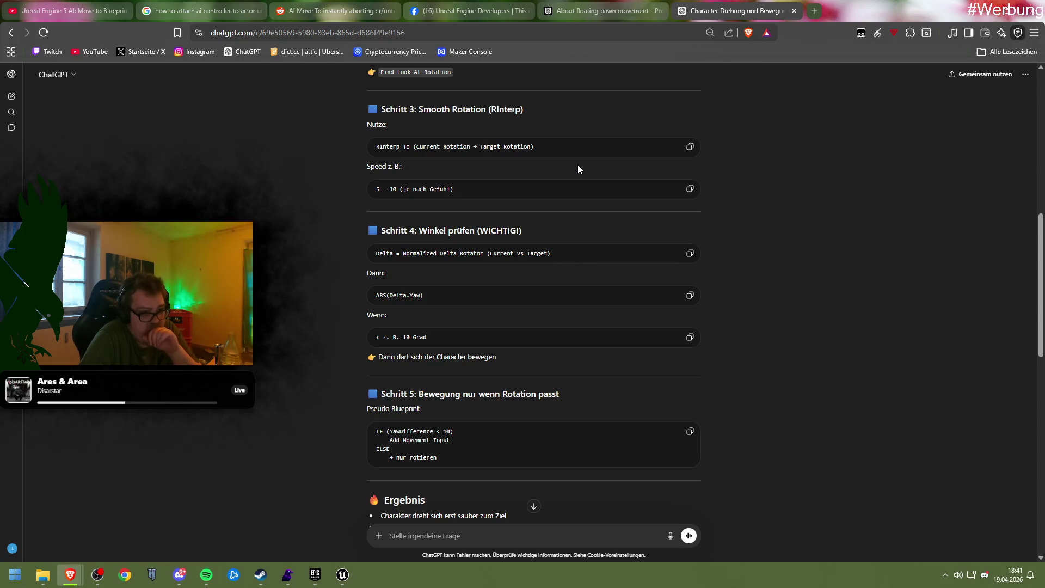
scroll(578, 169, "down", 2)
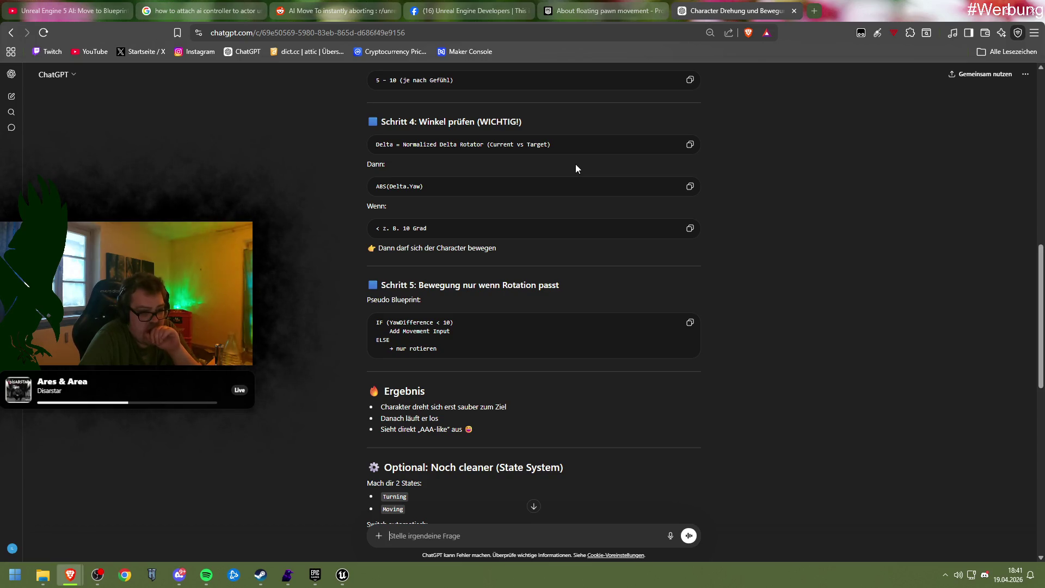
scroll(575, 169, "down", 2)
scroll(576, 168, "down", 3)
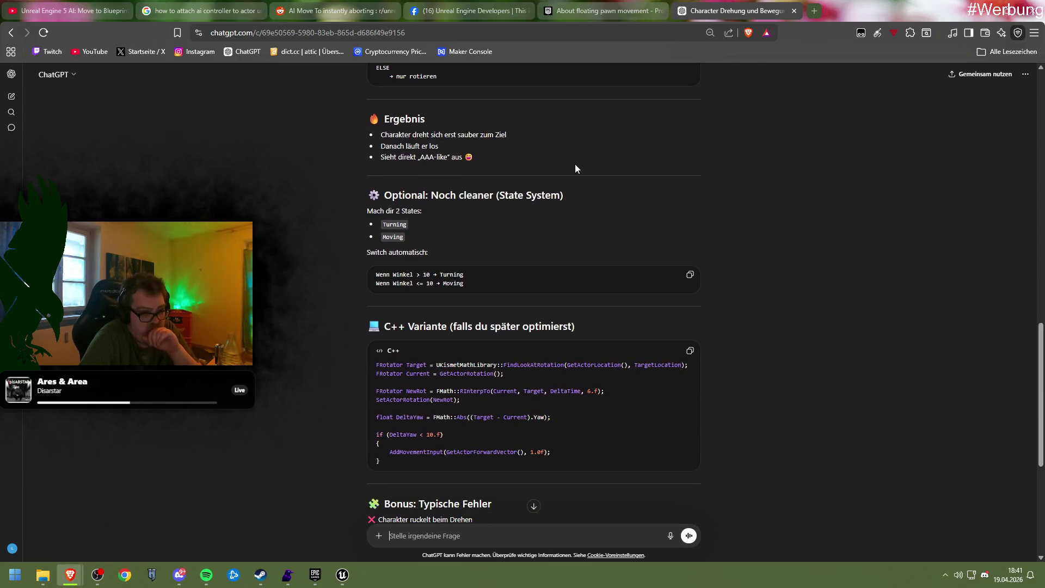
scroll(575, 164, "down", 4)
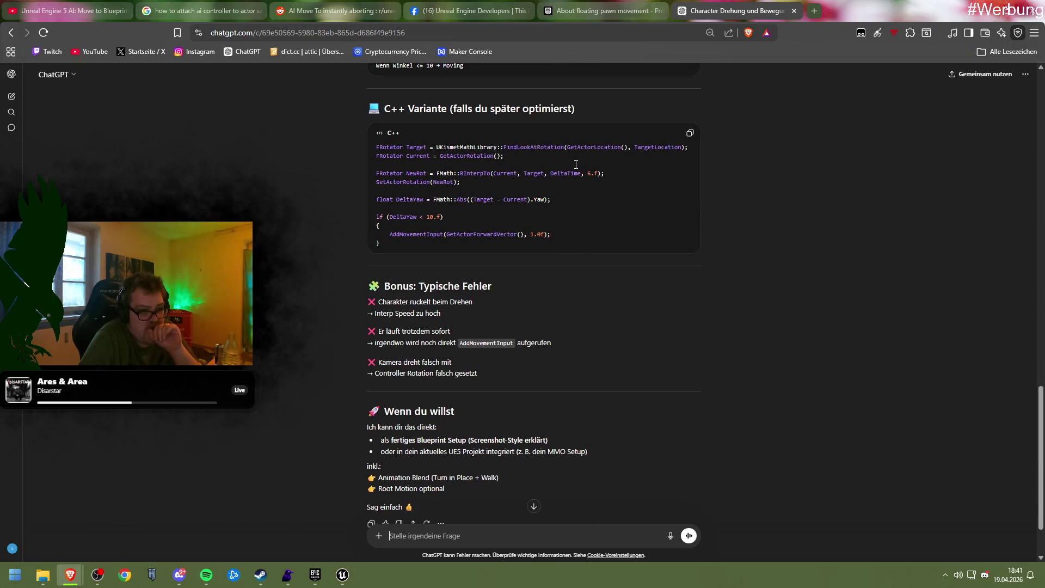
scroll(576, 164, "down", 1)
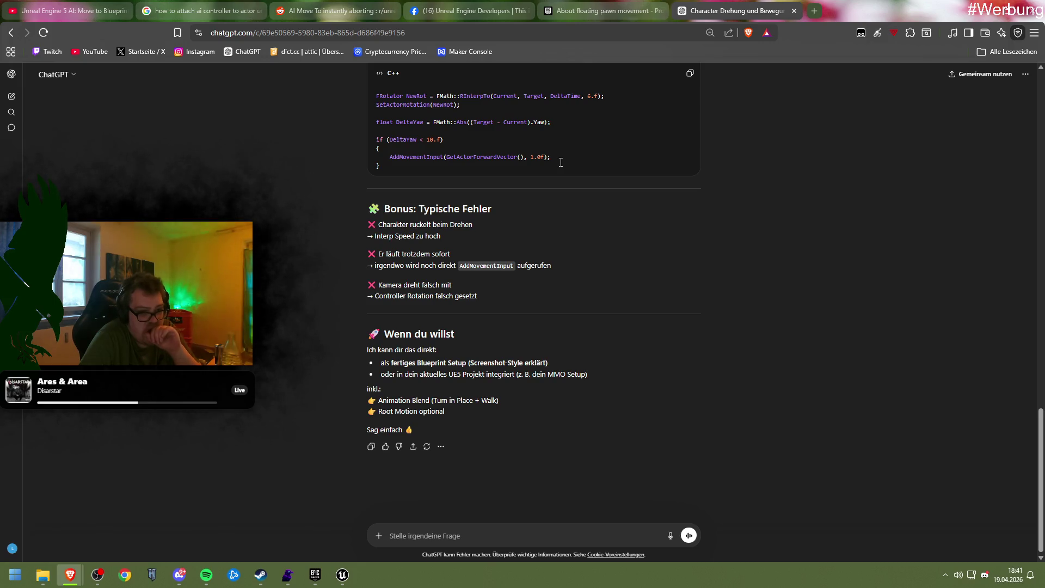
mouse_move(342, 575)
left_click(357, 539)
Step: Reposition AI MoveTo, Enum to String and Print String nodes, then drag a wire from Self
mouse_move(670, 430)
left_mouse_down()
mouse_move(588, 282)
mouse_move(514, 311)
mouse_move(522, 313)
left_mouse_up()
mouse_move(319, 226)
left_mouse_down()
mouse_move(660, 282)
mouse_move(644, 345)
mouse_move(633, 349)
left_mouse_up()
left_click_drag(633, 271, 588, 193)
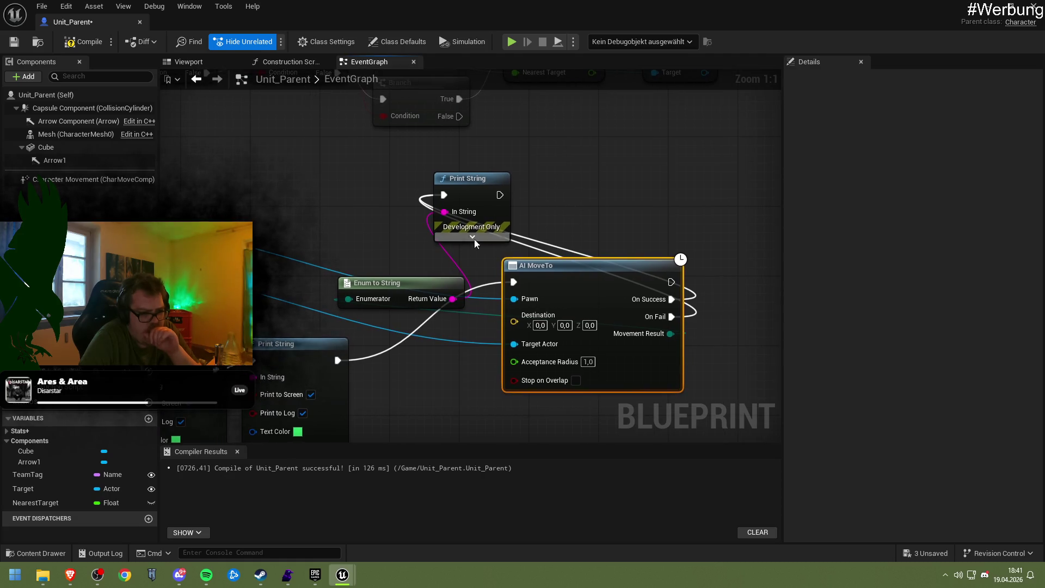
mouse_move(452, 282)
left_mouse_down()
mouse_move(557, 233)
mouse_move(539, 212)
mouse_move(752, 196)
left_mouse_up()
left_click_drag(488, 187, 761, 162)
mouse_move(424, 195)
left_mouse_down()
mouse_move(518, 178)
mouse_move(456, 219)
left_mouse_up()
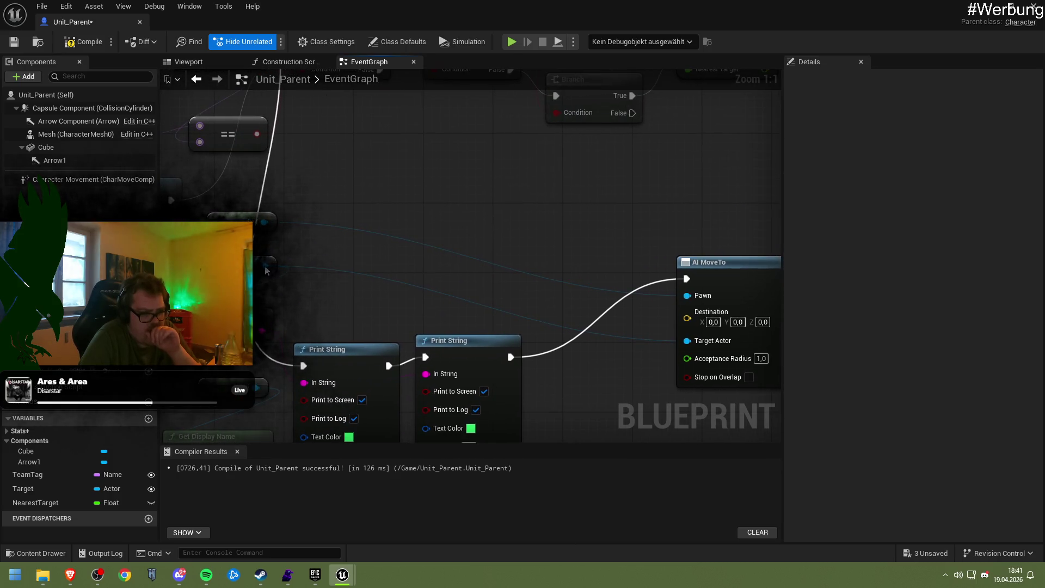
left_click_drag(265, 222, 383, 205)
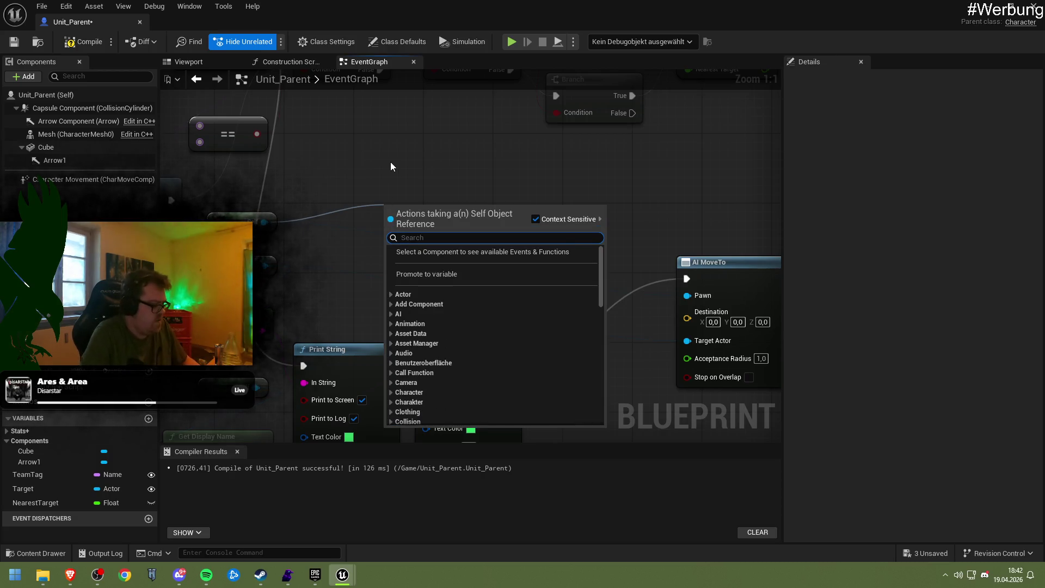
Step: Search 'rotate' across all actions with Context Sensitive turned off
type("rotate")
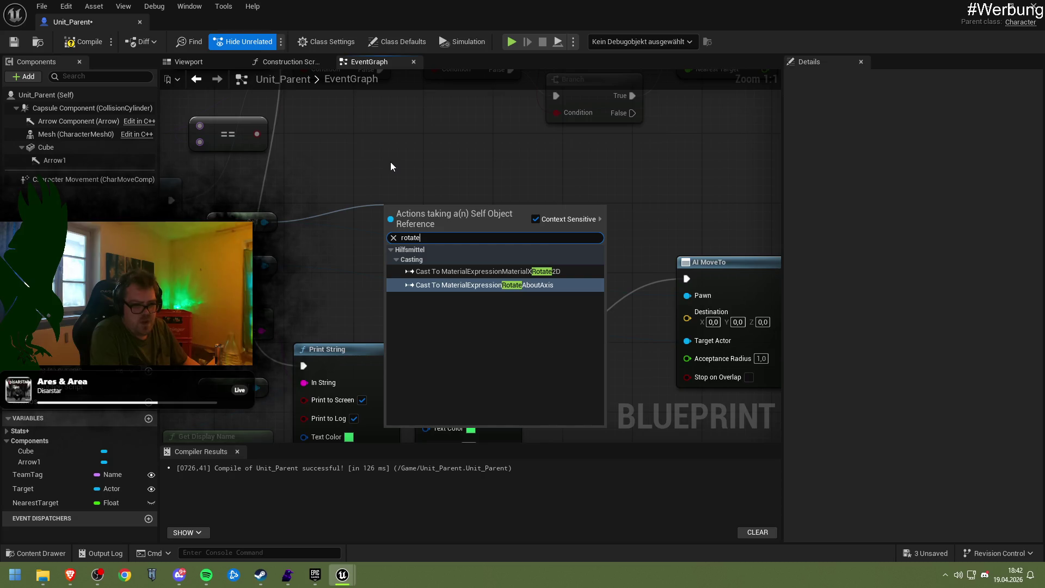
key("BackSpace")
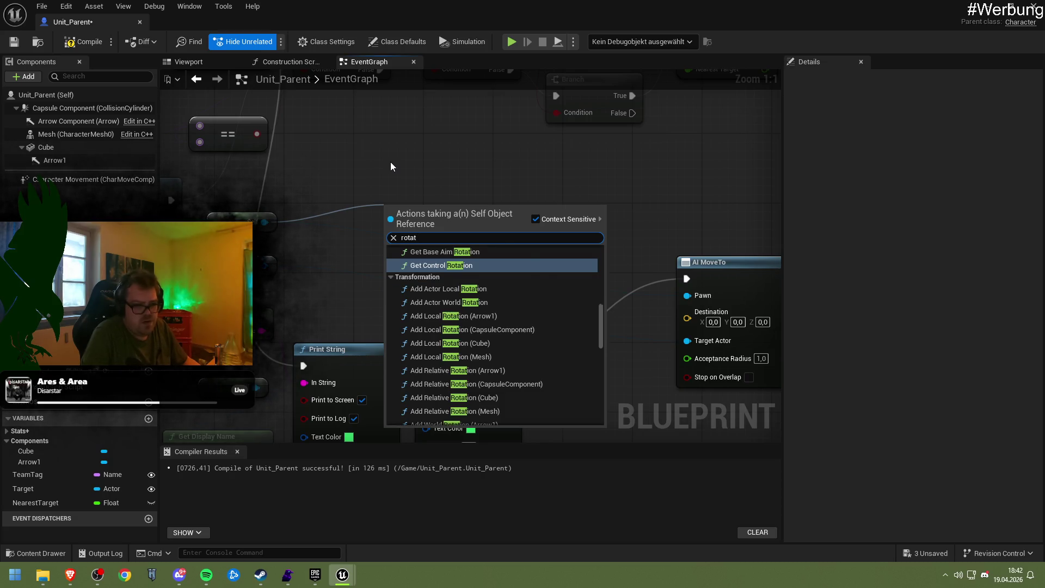
type("e")
left_click(537, 220)
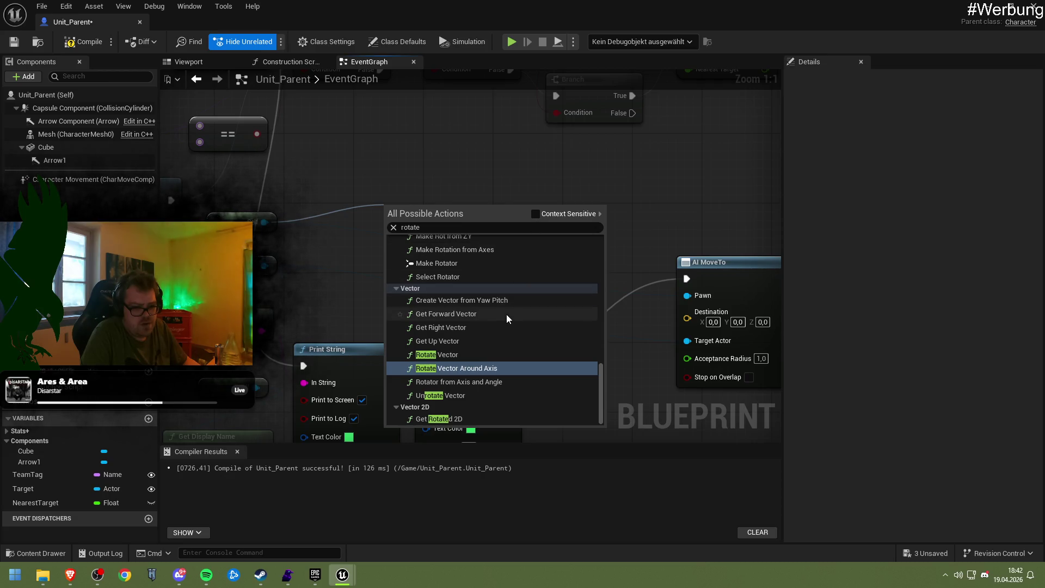
scroll(507, 315, "up", 5)
scroll(497, 298, "up", 10)
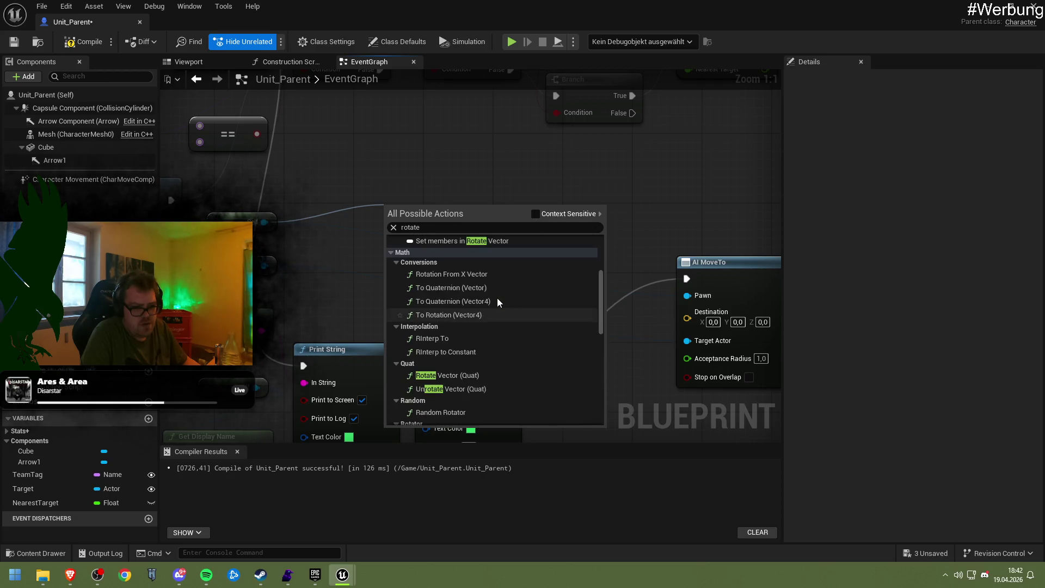
scroll(497, 298, "down", 5)
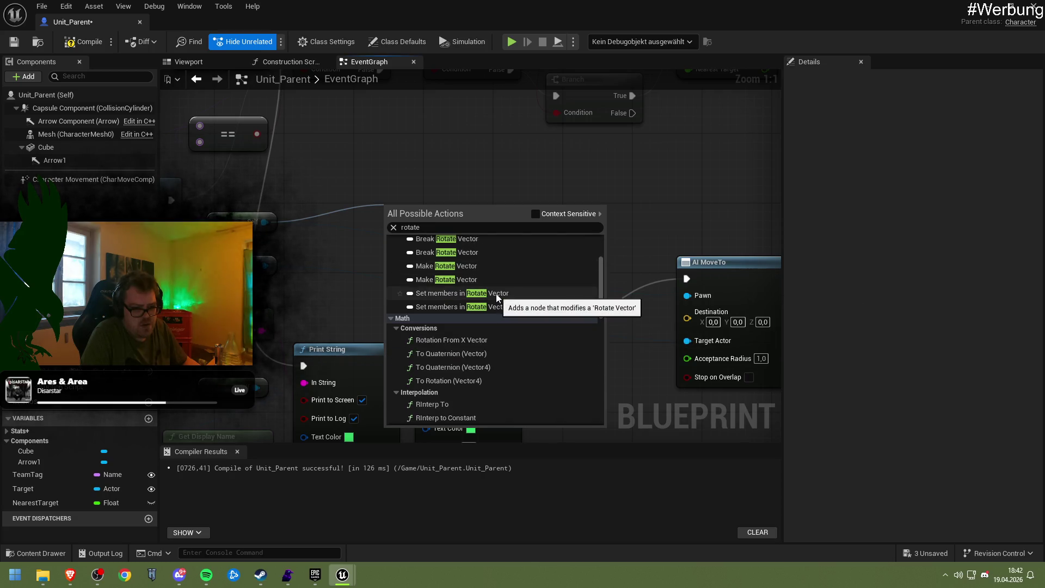
scroll(496, 292, "down", 6)
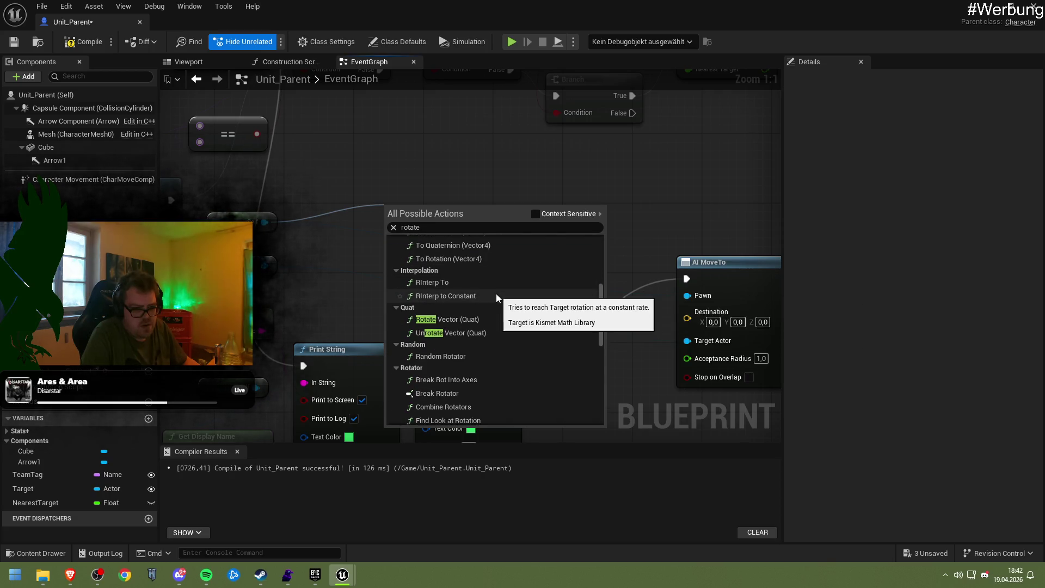
Step: Search 'actor rot' and add a Get Actor Rotation node wired to Self
key("ctrl+a")
type("actor")
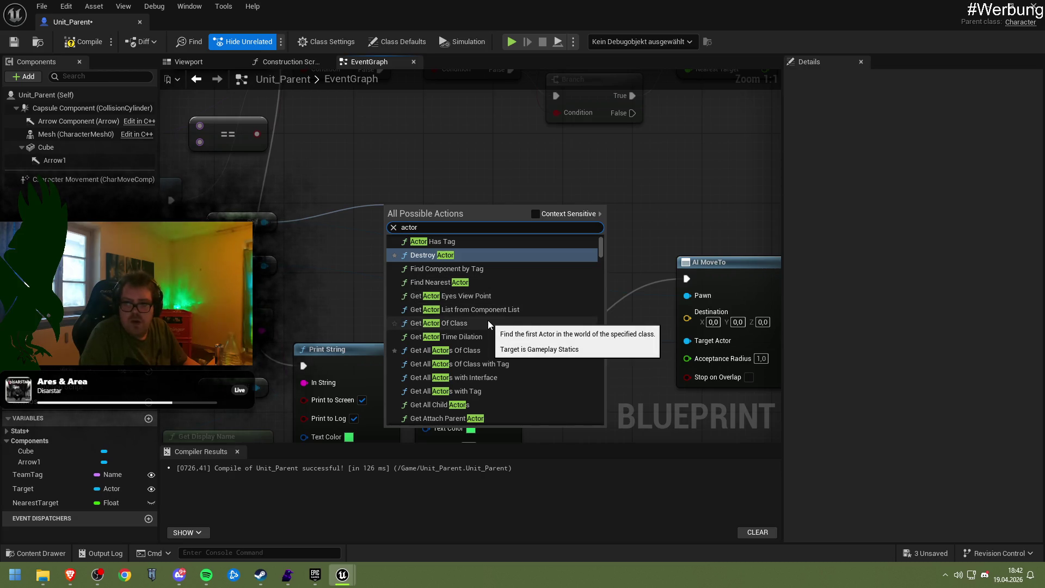
scroll(488, 320, "down", 3)
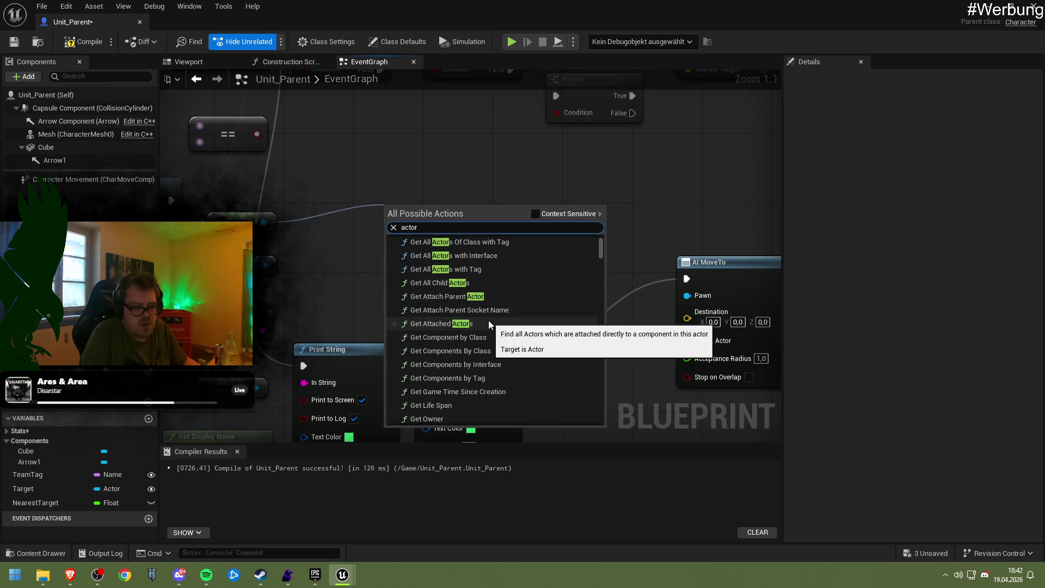
scroll(492, 309, "down", 2)
scroll(491, 310, "down", 4)
scroll(491, 310, "down", 3)
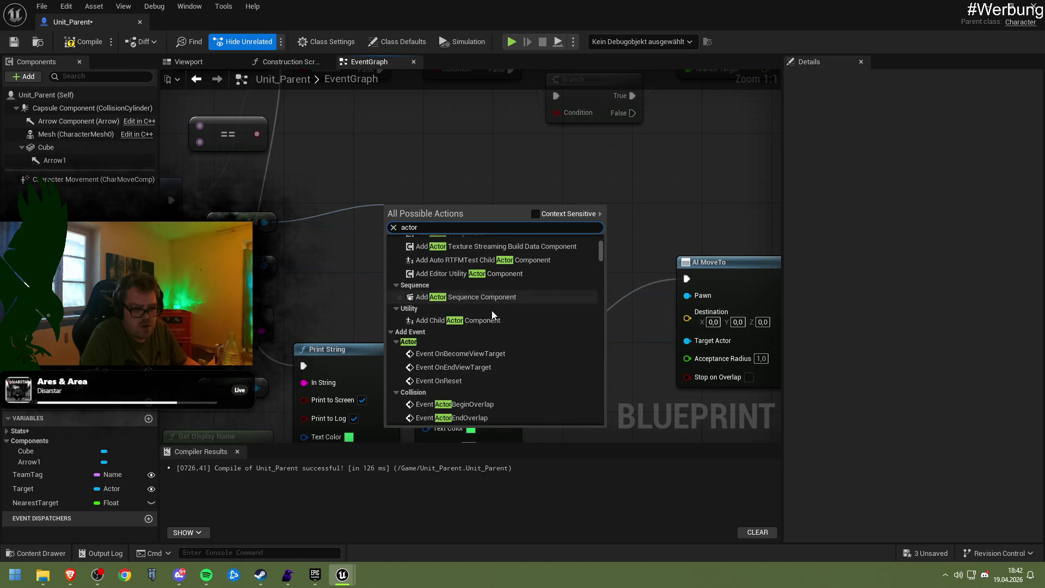
type(" r")
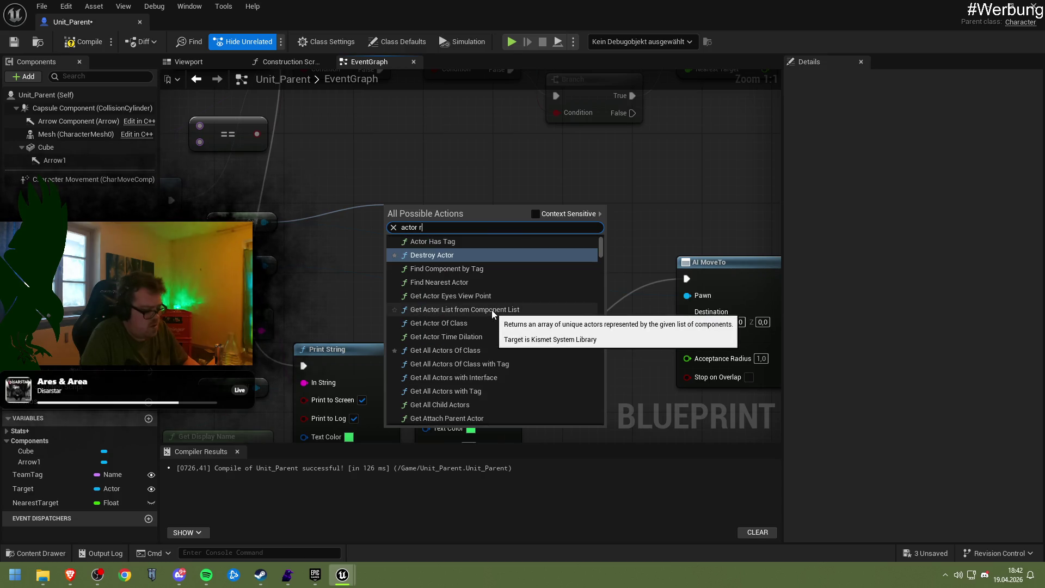
type("ot")
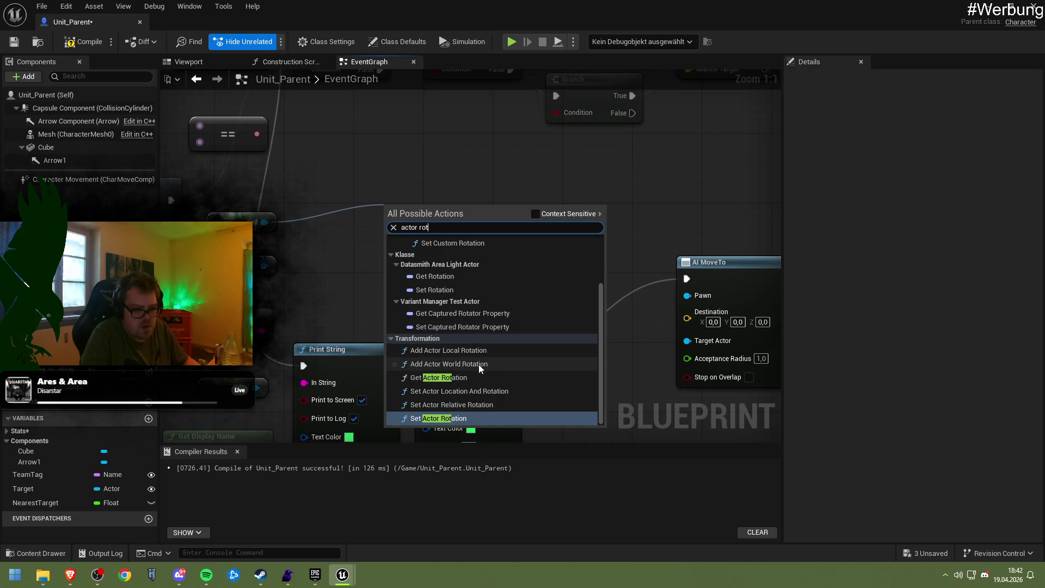
left_click(470, 377)
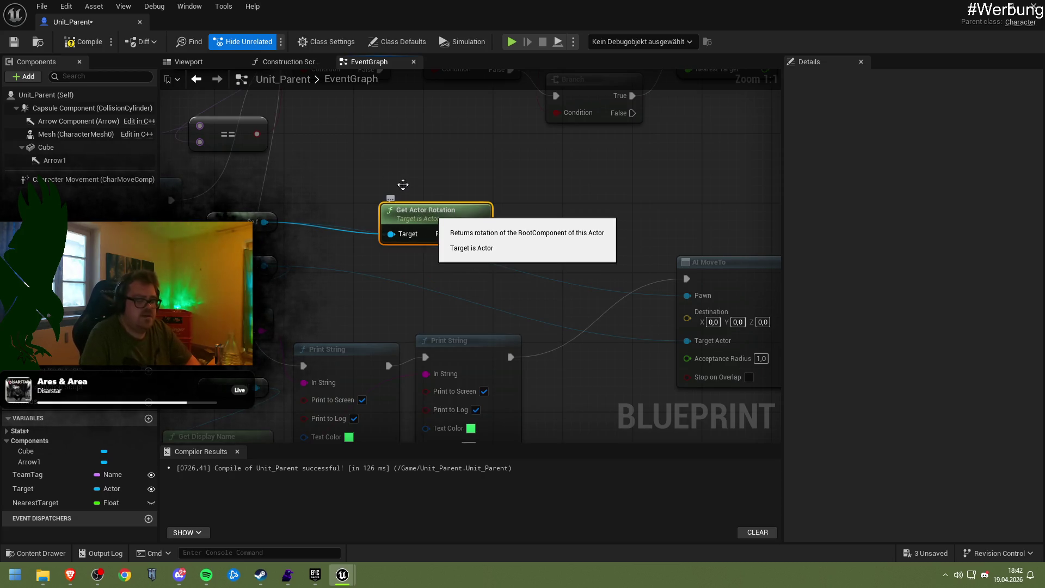
Step: Delete the Get Actor Rotation node, shift AI MoveTo slightly left, and close the Unit_Parent editor
key("Delete")
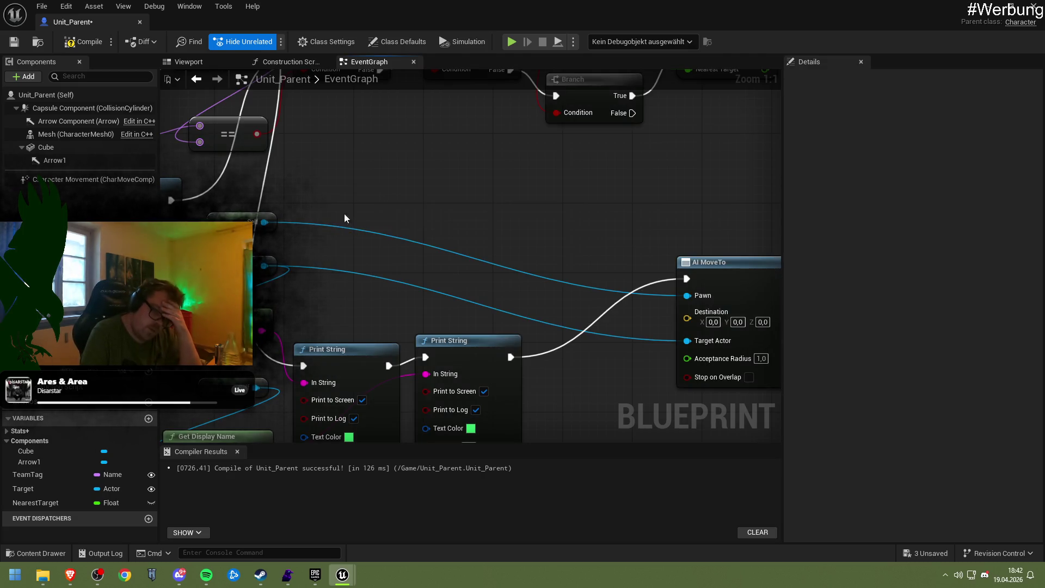
left_click_drag(475, 233, 382, 213)
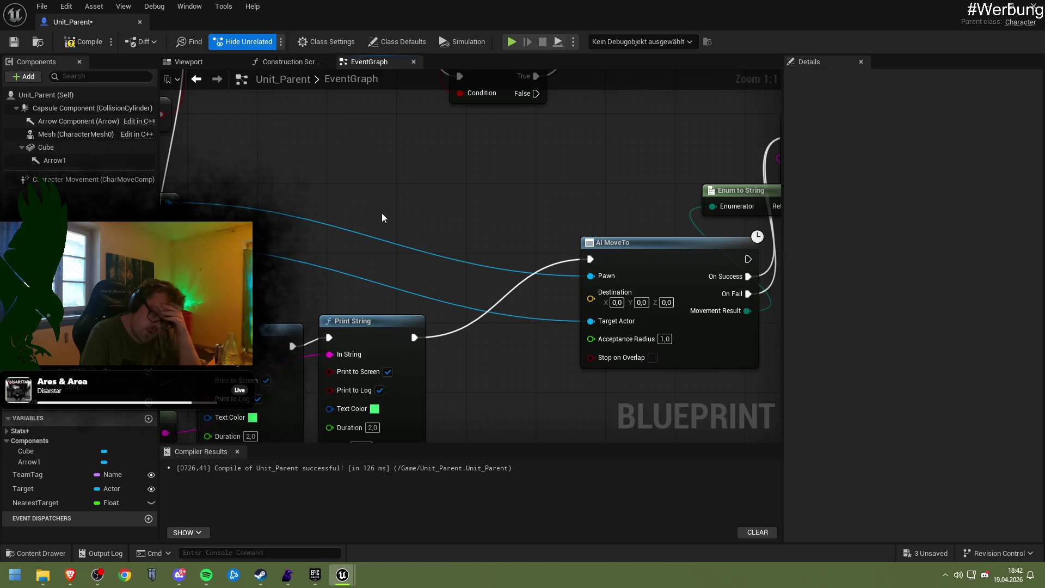
left_click_drag(627, 256, 583, 247)
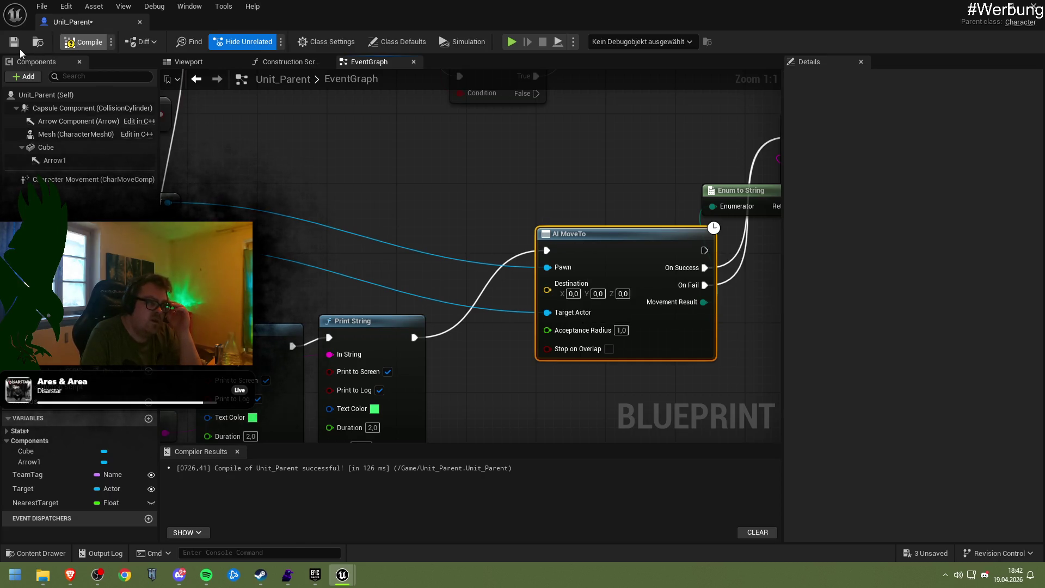
left_click(986, 7)
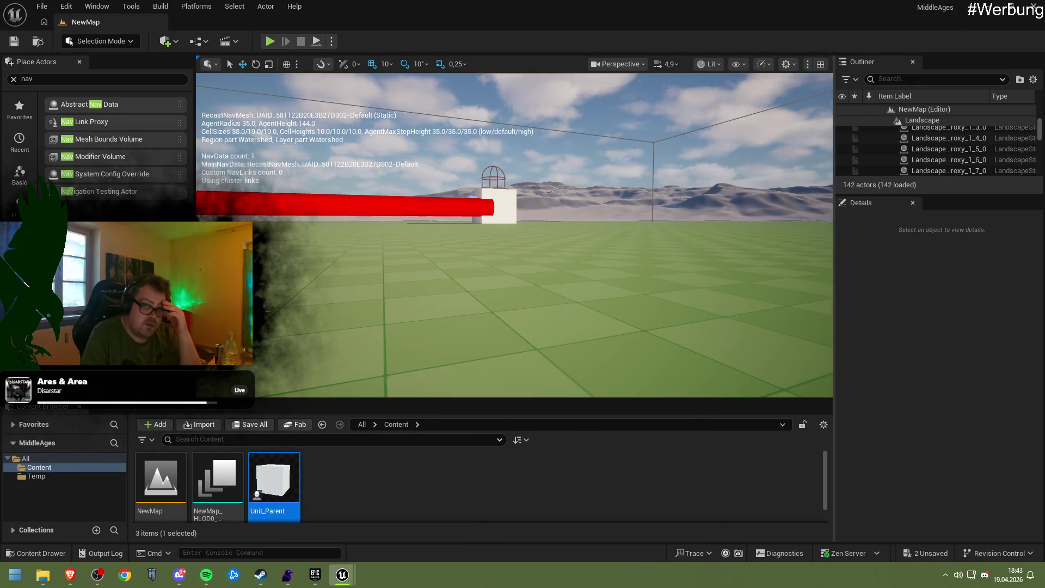
Step: Create a Blueprint Class with AIController as parent, name it MyAIController, and open it
right_click(341, 488)
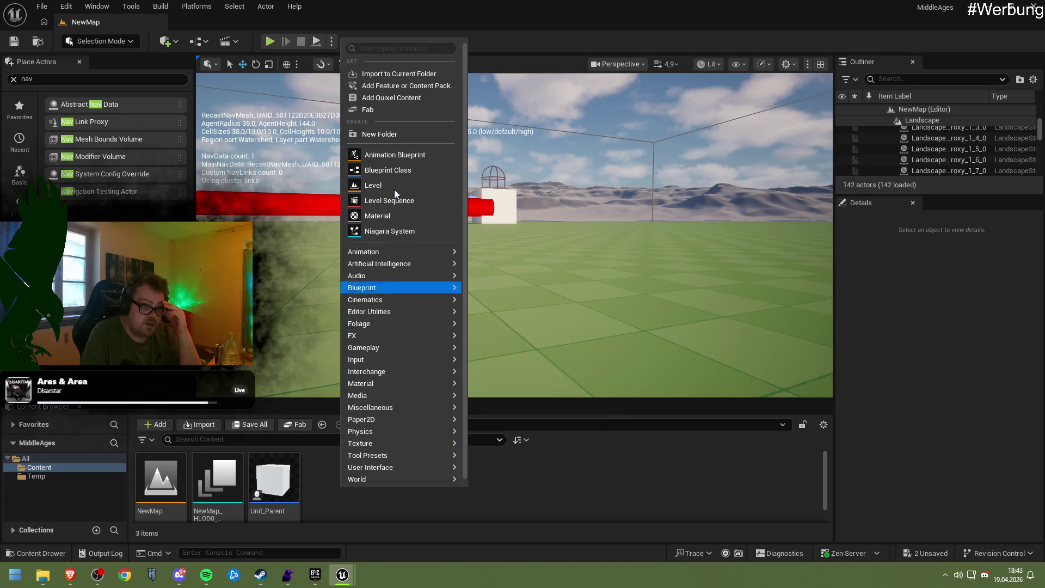
left_click(391, 168)
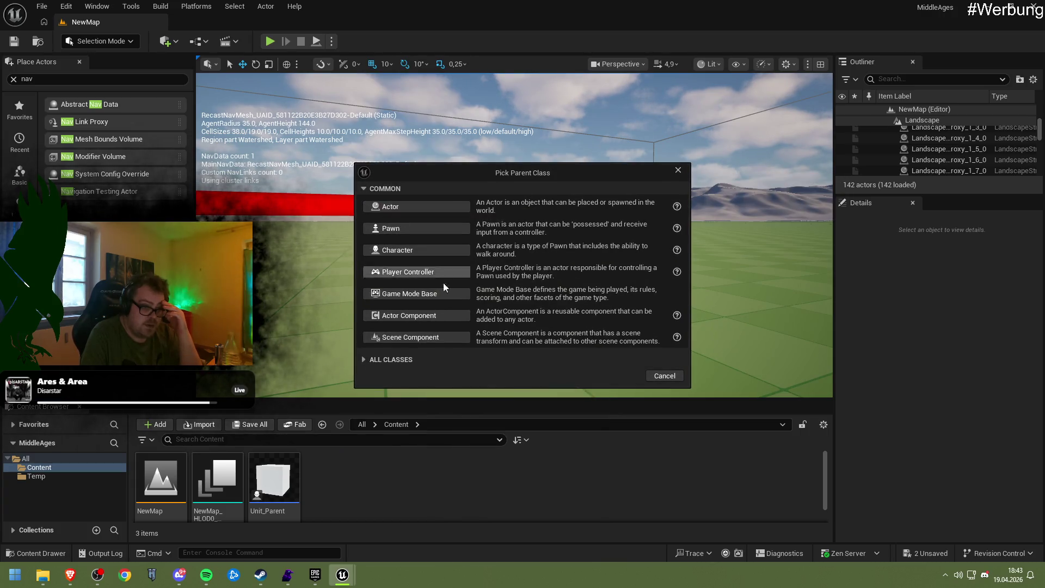
left_click(389, 360)
type("Ai Controller")
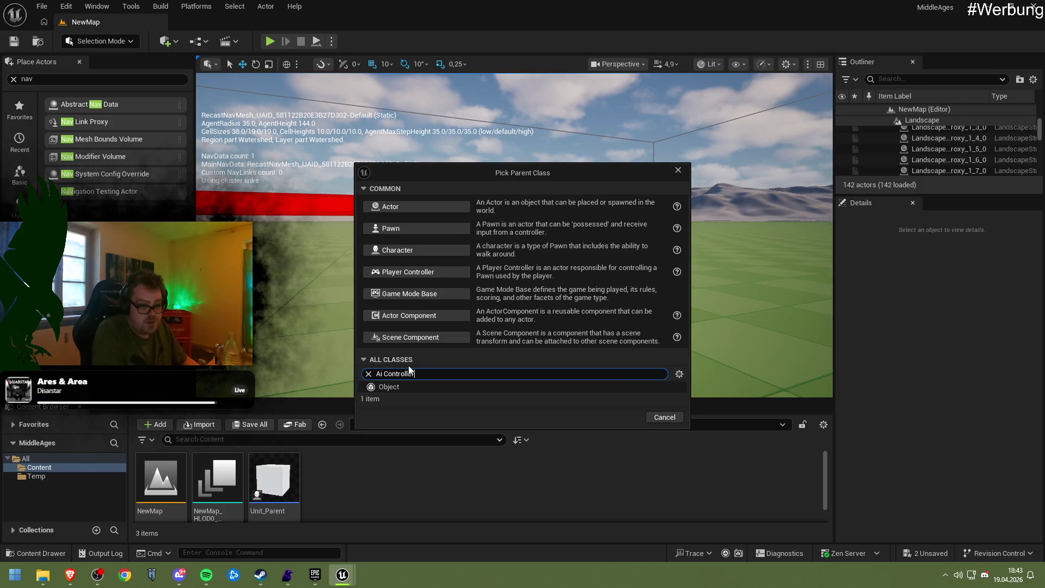
type("n")
key("BackSpace")
key("BackSpace")
key("BackSpace")
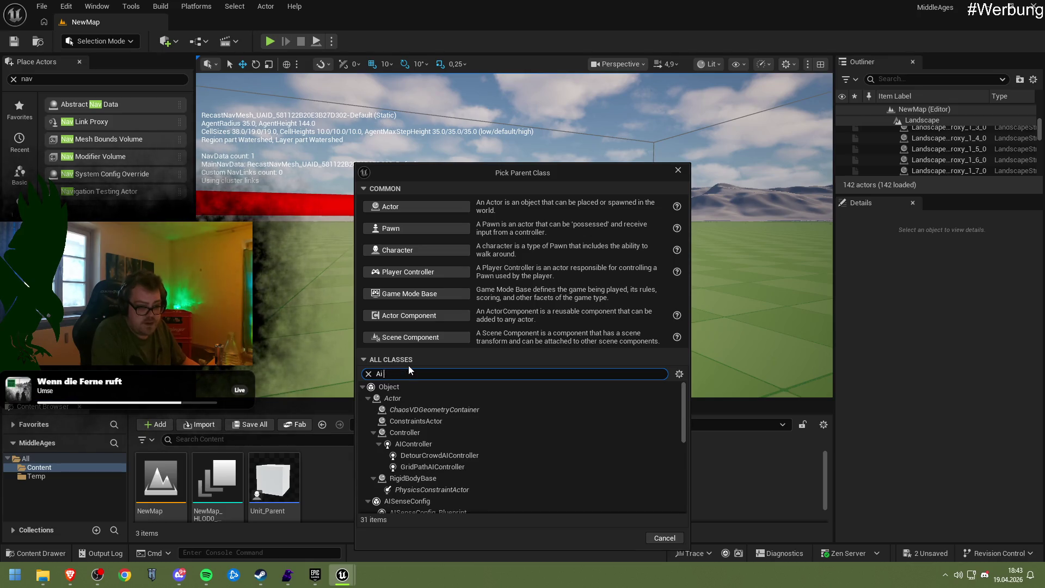
type("controller")
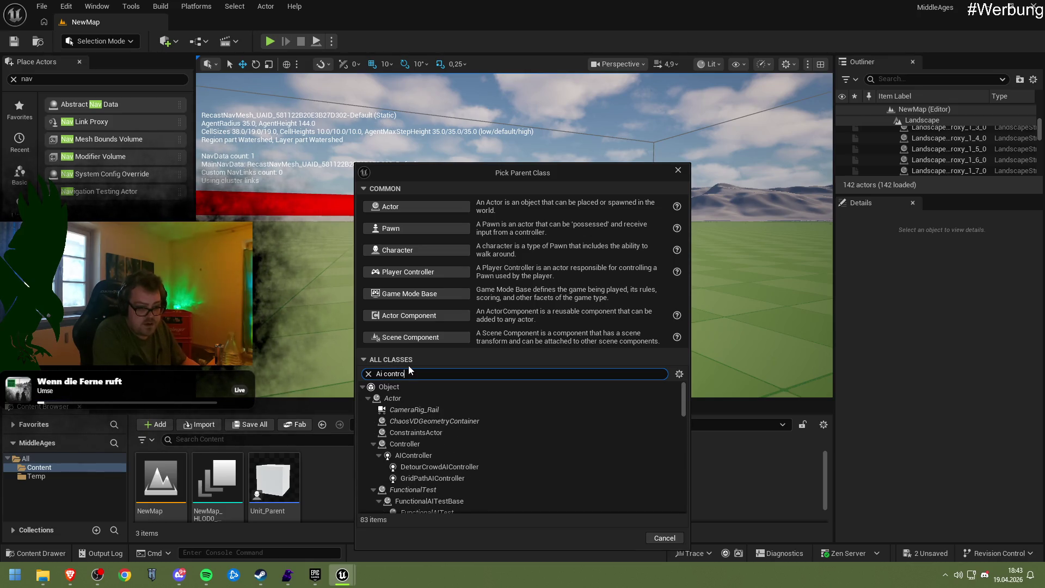
left_click(413, 421)
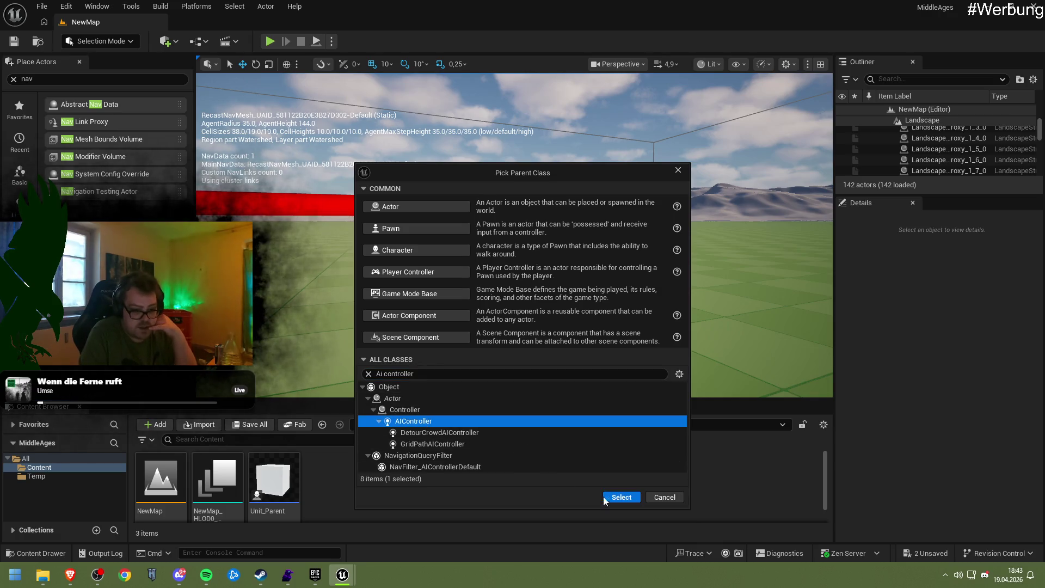
left_click(603, 496)
type("MyAIControll")
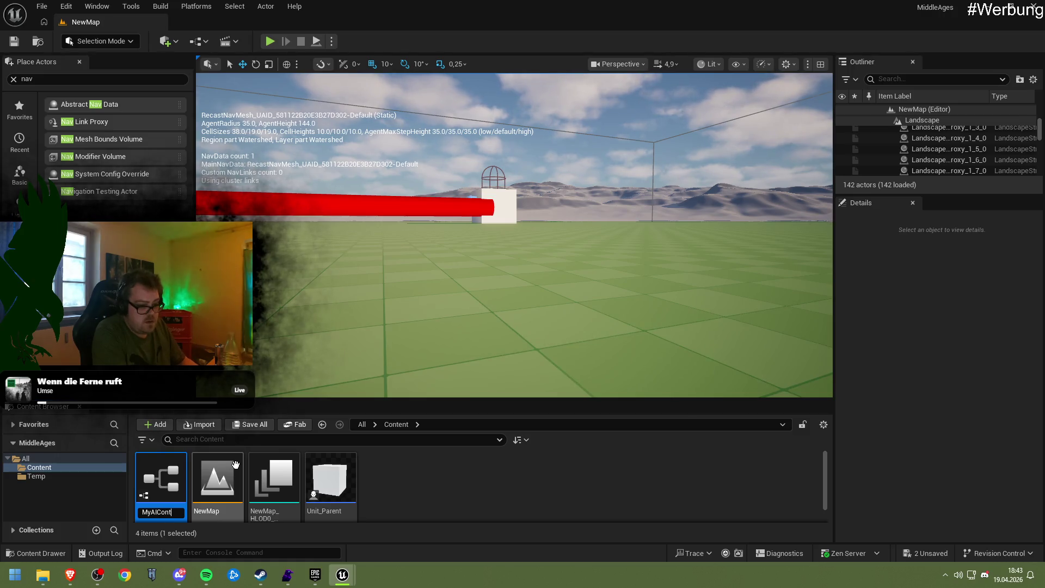
type("er")
key("Return")
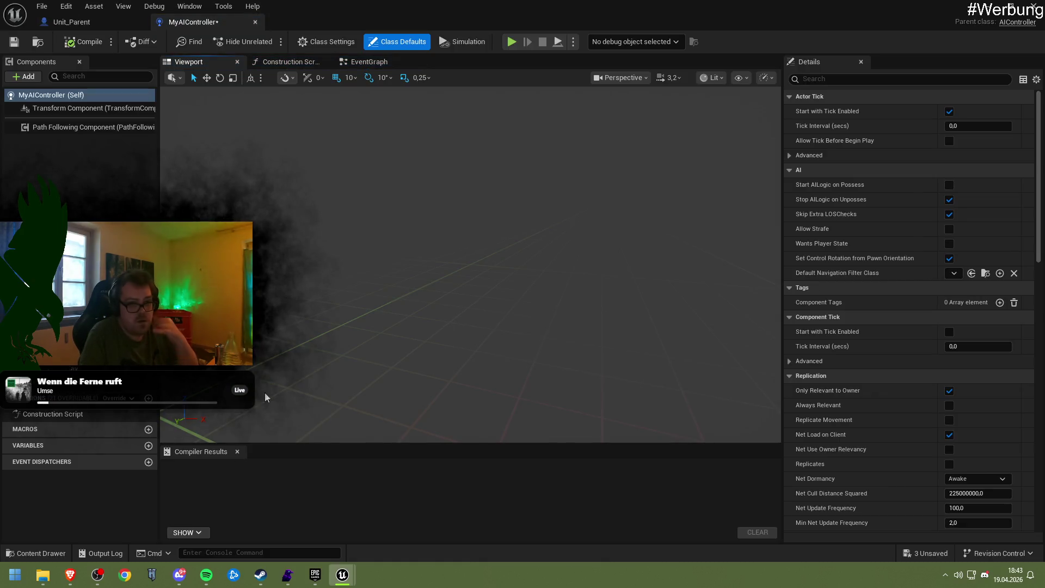
Step: Compile MyAIController and scroll down through its class default settings
left_click(76, 41)
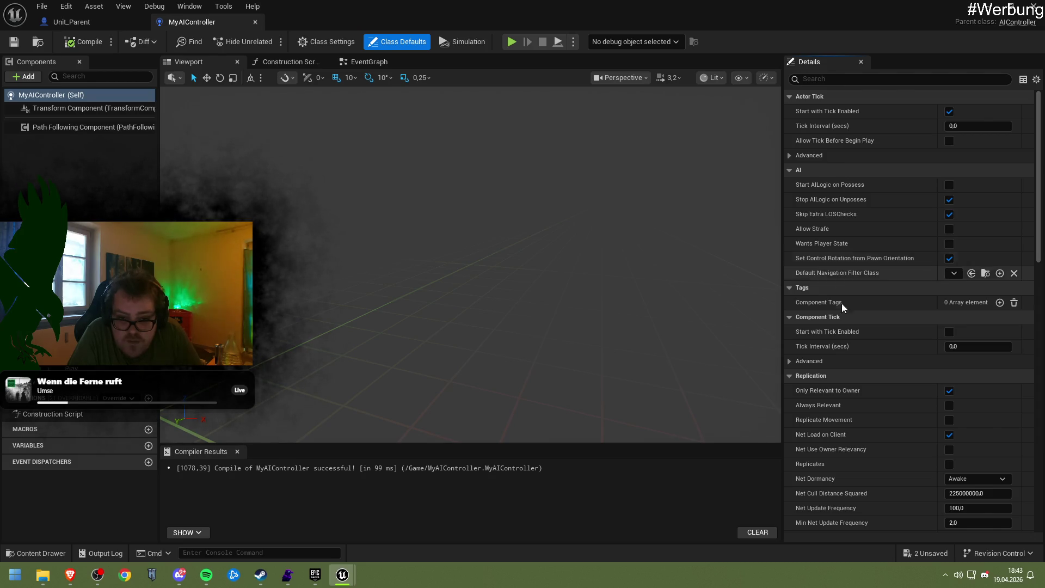
scroll(845, 321, "down", 2)
scroll(845, 322, "down", 4)
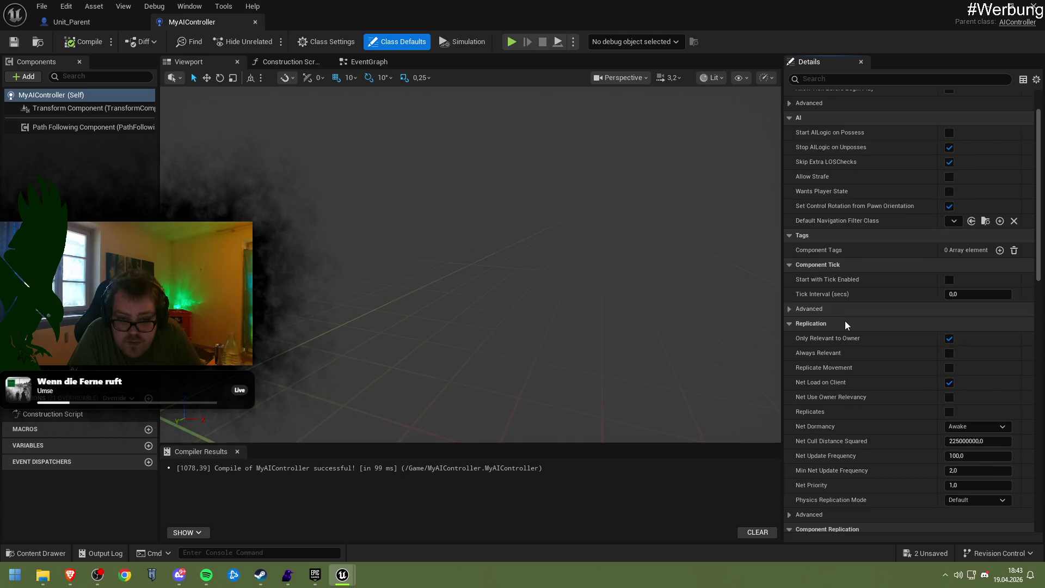
scroll(846, 321, "down", 7)
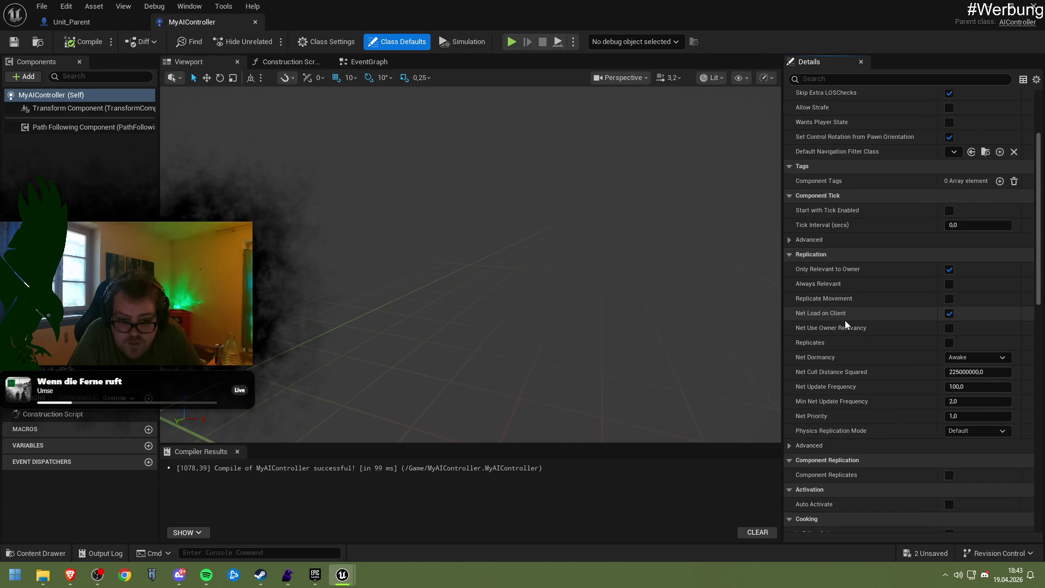
scroll(844, 315, "down", 10)
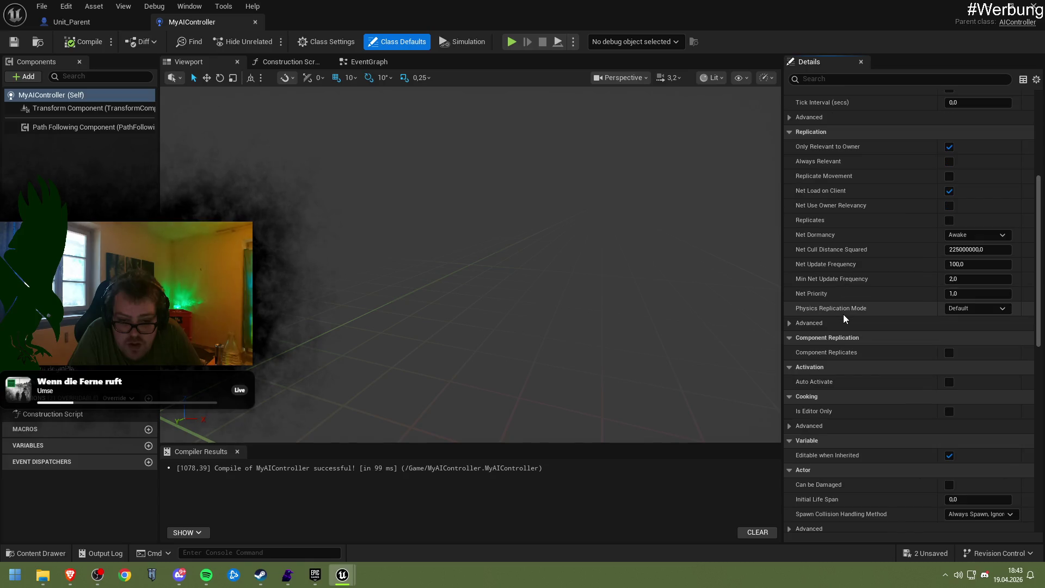
scroll(844, 315, "down", 11)
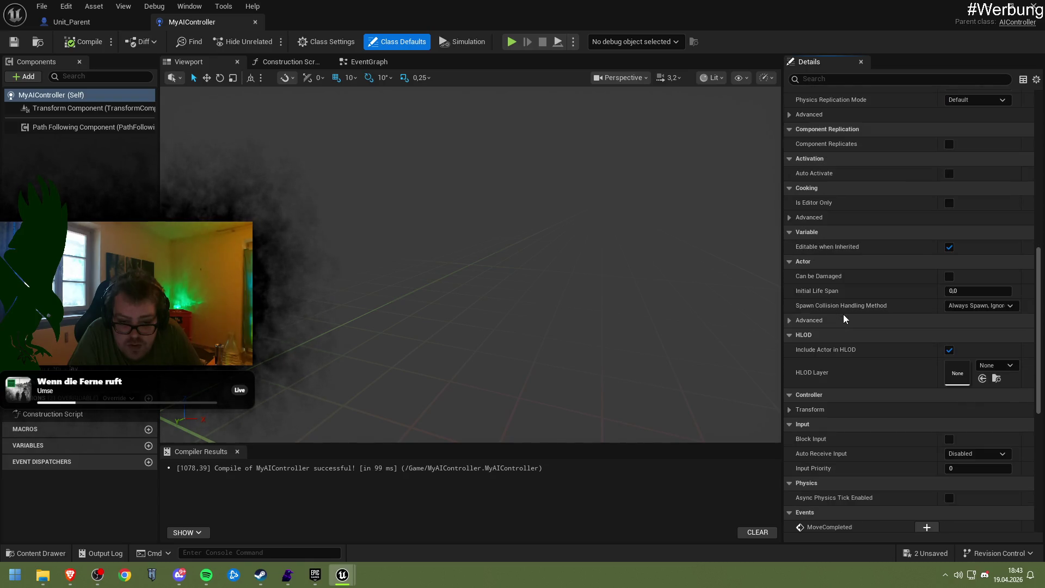
scroll(843, 316, "down", 11)
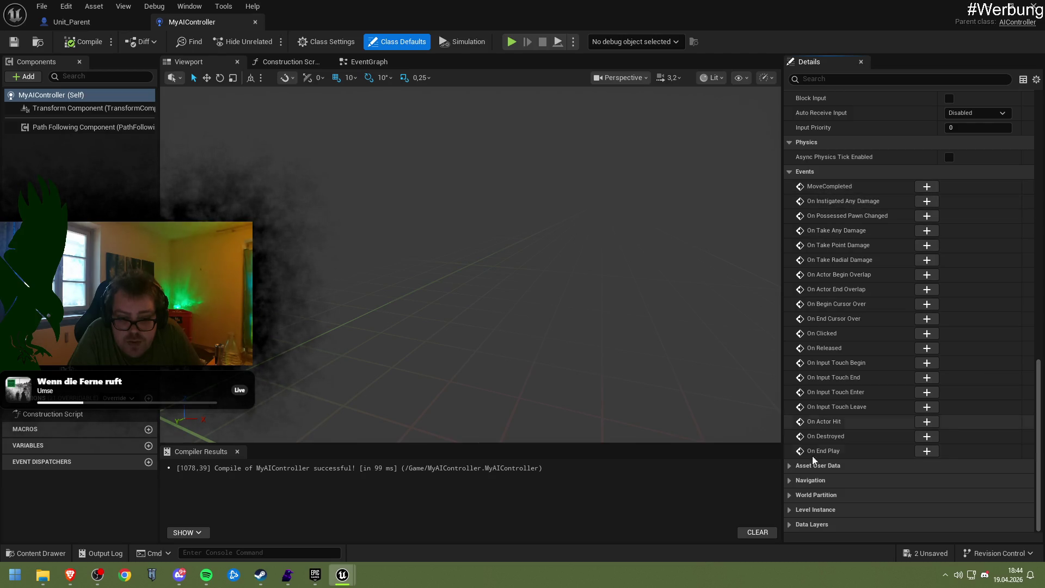
Step: Expand and collapse the Asset User Data, Navigation, World Partition and Level Instance sections, then scroll back up
left_click(813, 469)
left_click(813, 472)
left_click(825, 481)
left_click(824, 481)
left_click(824, 496)
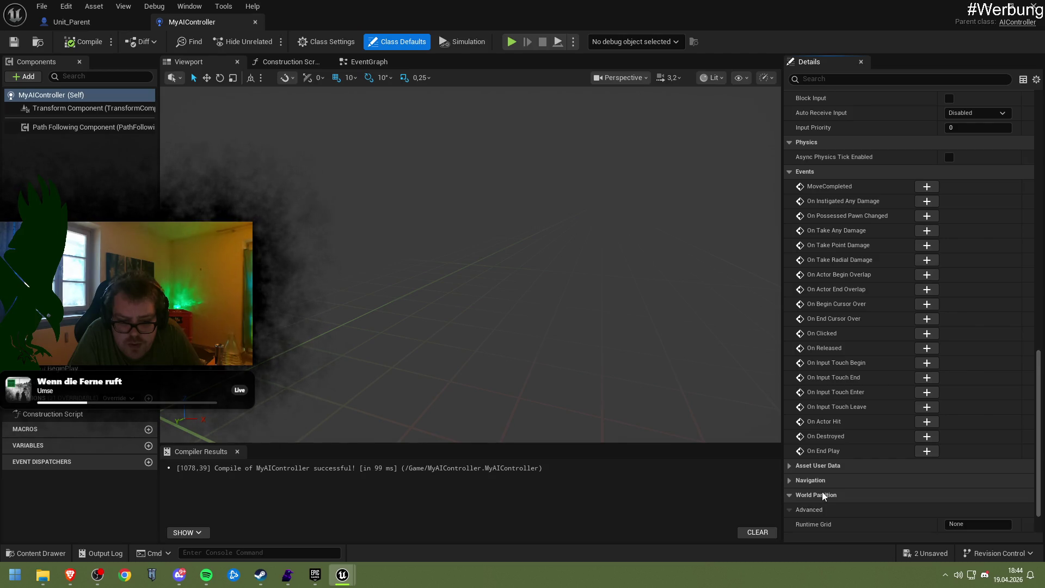
left_click(825, 496)
left_click(822, 512)
left_click(822, 513)
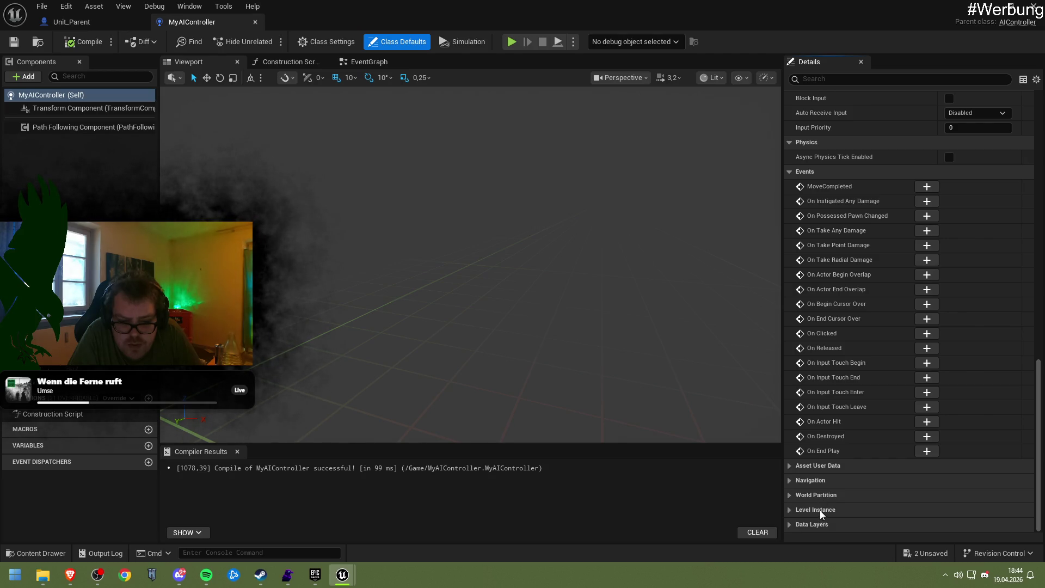
scroll(828, 479, "up", 5)
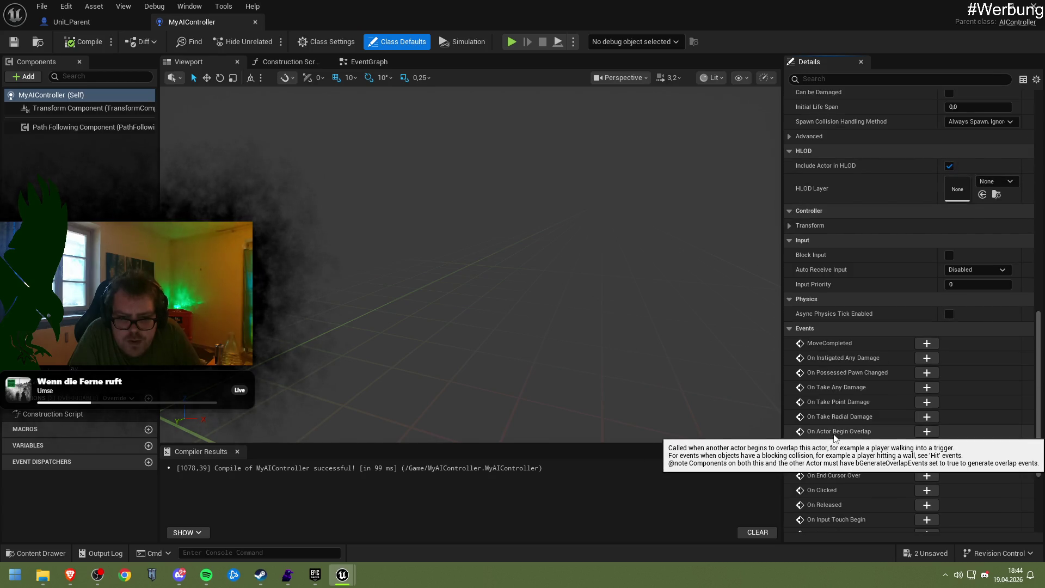
scroll(830, 430, "up", 3)
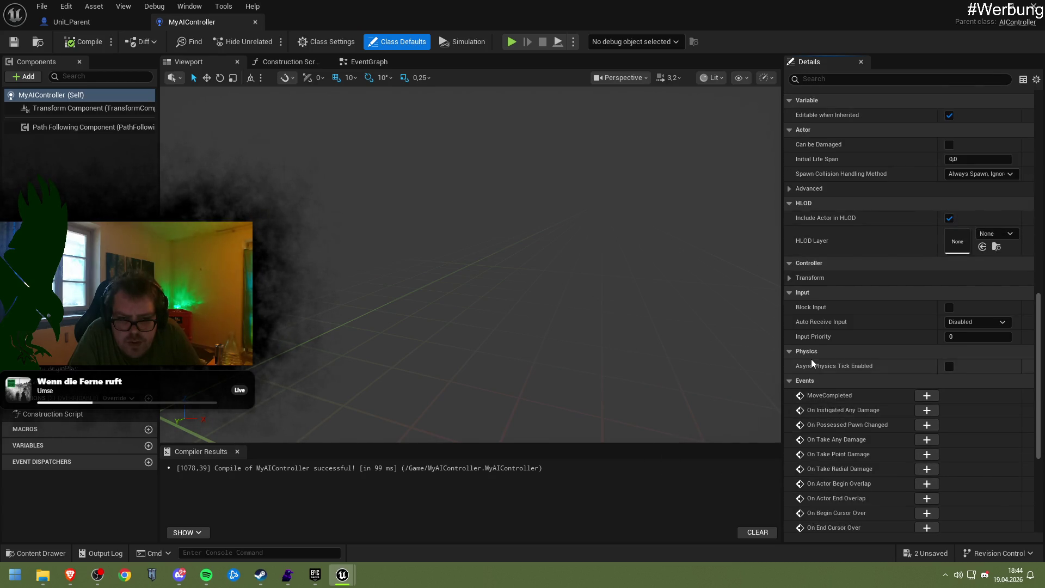
scroll(813, 362, "up", 8)
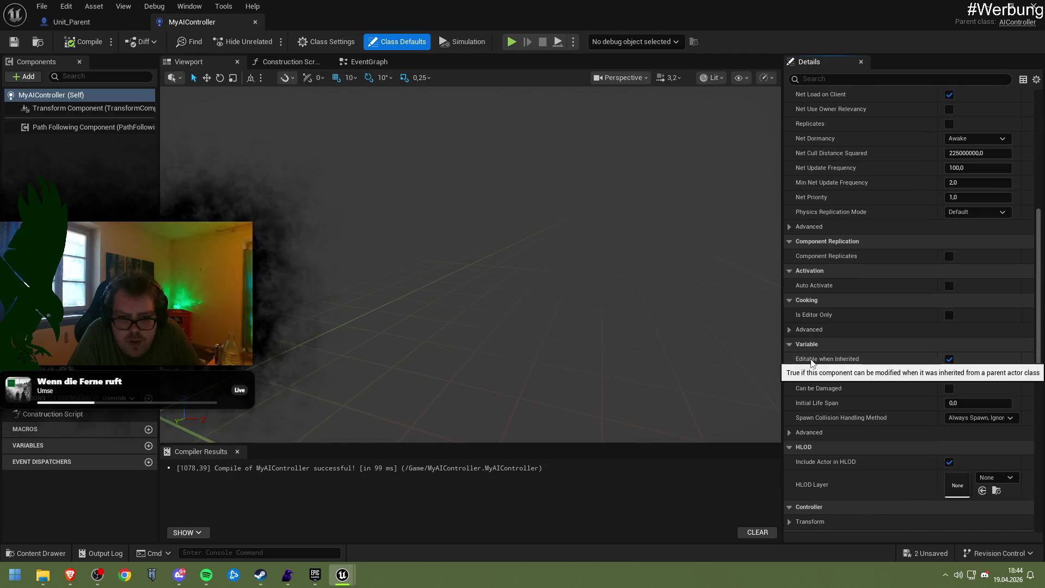
scroll(811, 362, "up", 10)
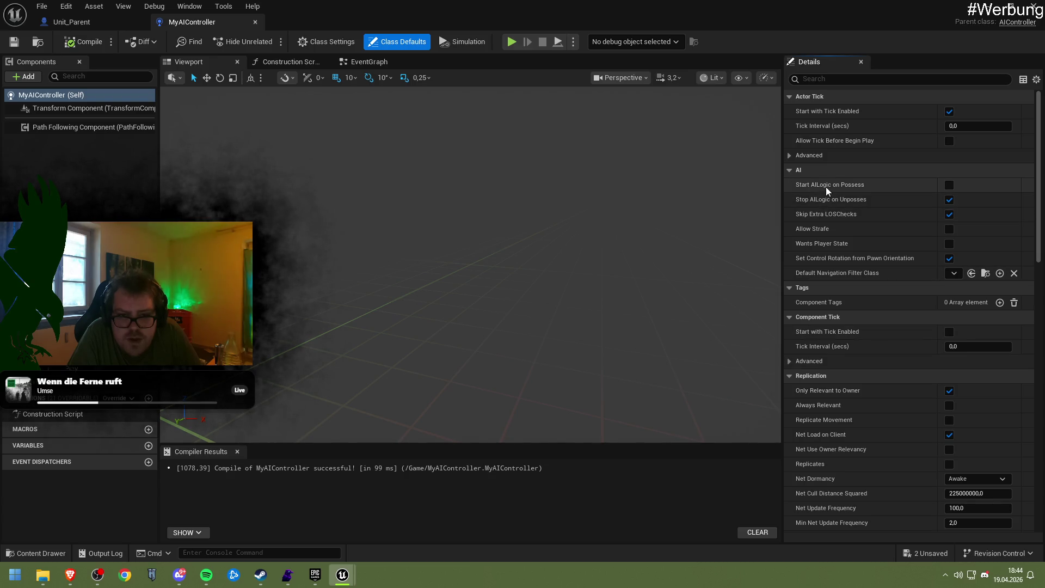
mouse_move(826, 187)
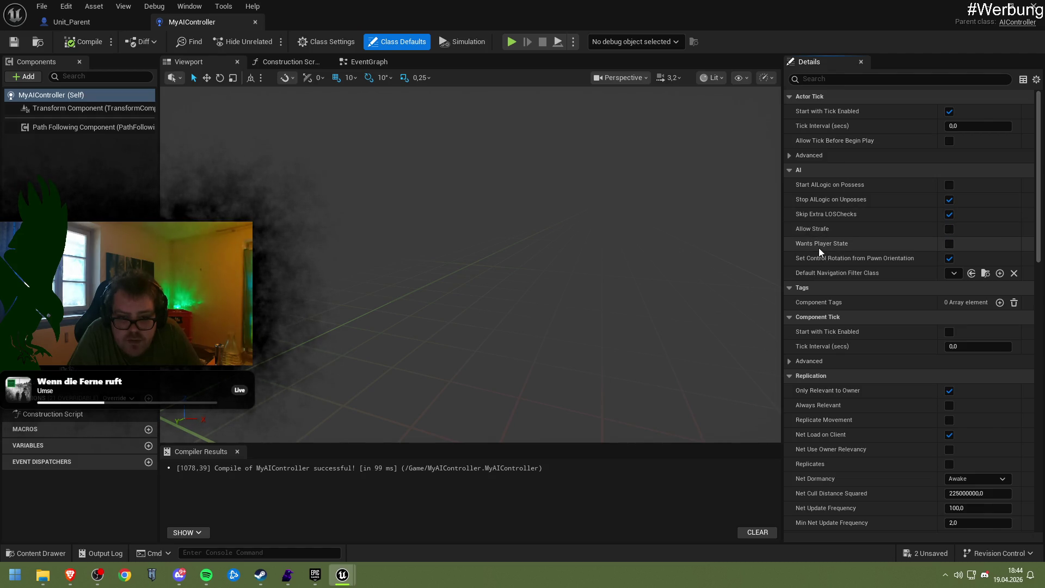
Step: Look at the navigation filter class list and the advanced Actor Tick settings without changing anything
left_click(954, 273)
left_click(910, 245)
left_click(810, 156)
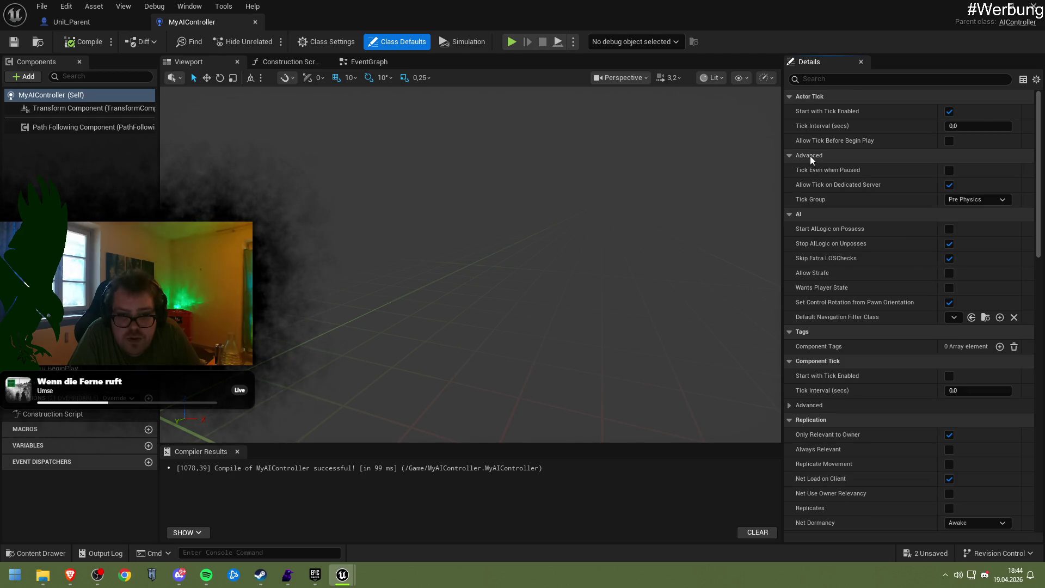
left_click(811, 156)
left_click(810, 156)
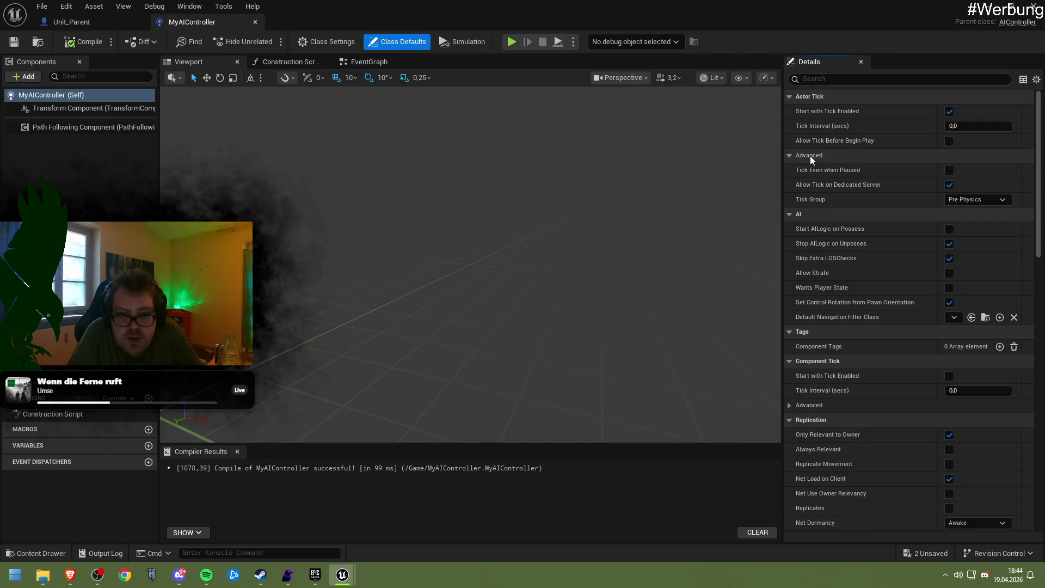
left_click(810, 156)
Step: Scroll down the class defaults and expand the advanced Replication settings
scroll(818, 332, "down", 2)
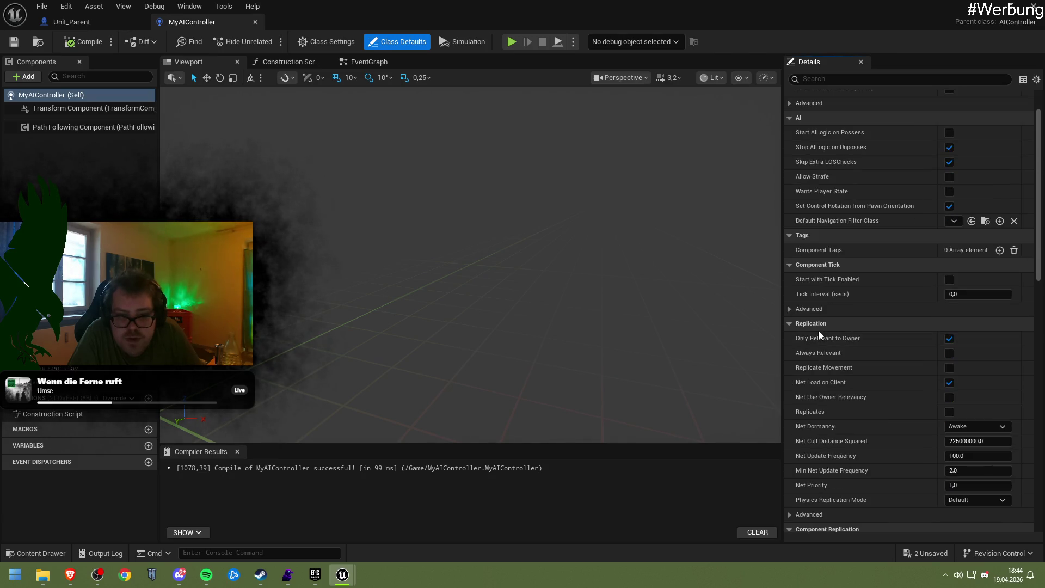
scroll(819, 330, "down", 2)
scroll(822, 306, "down", 2)
scroll(822, 309, "down", 2)
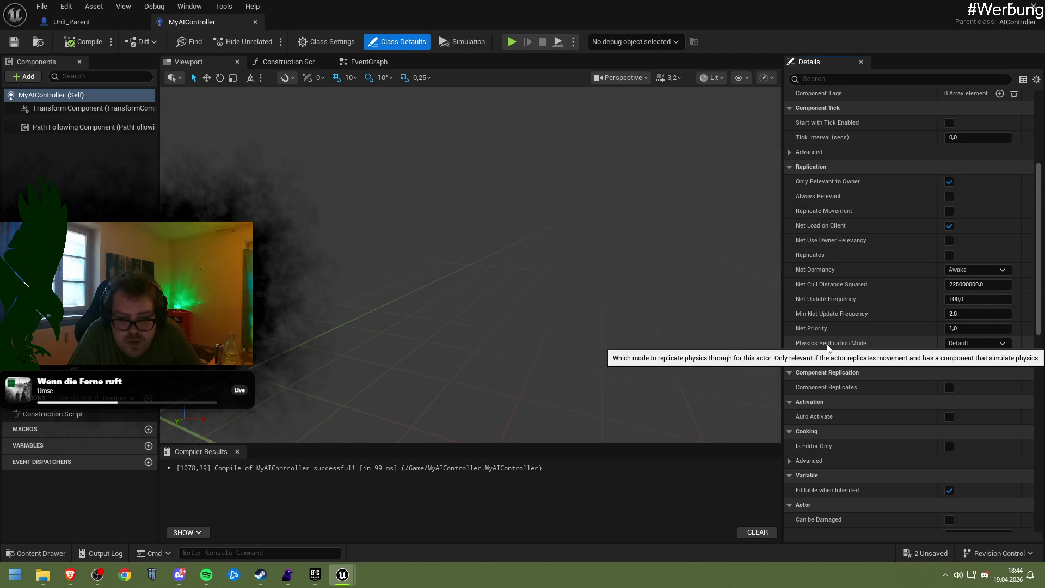
left_click(822, 358)
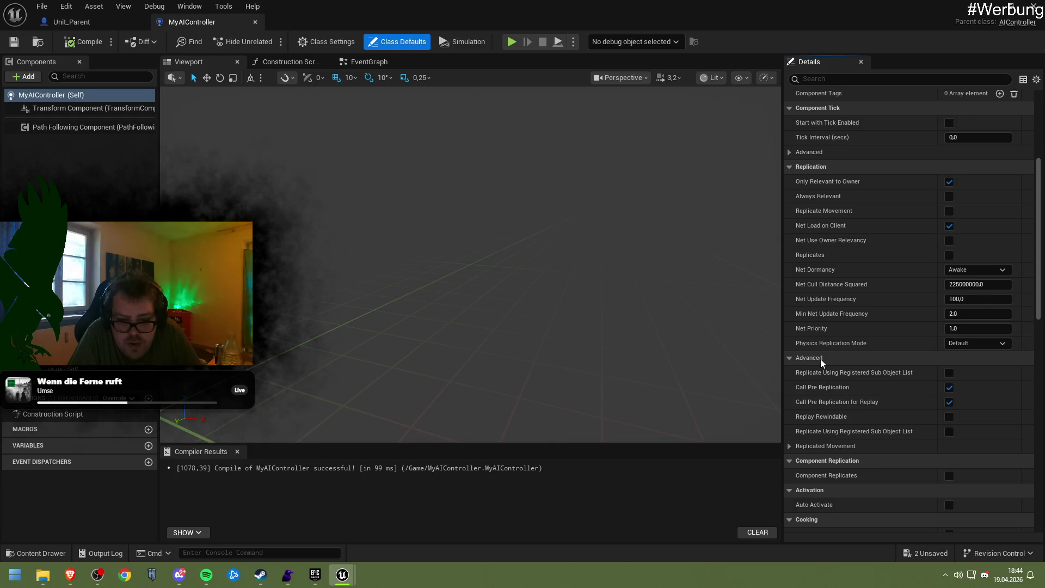
scroll(821, 359, "down", 5)
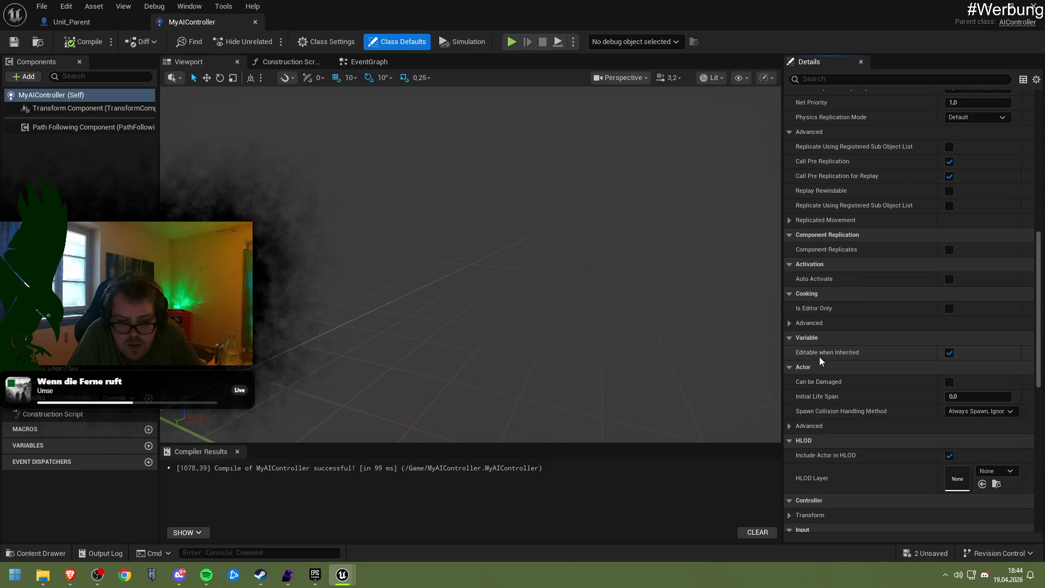
scroll(818, 357, "down", 1)
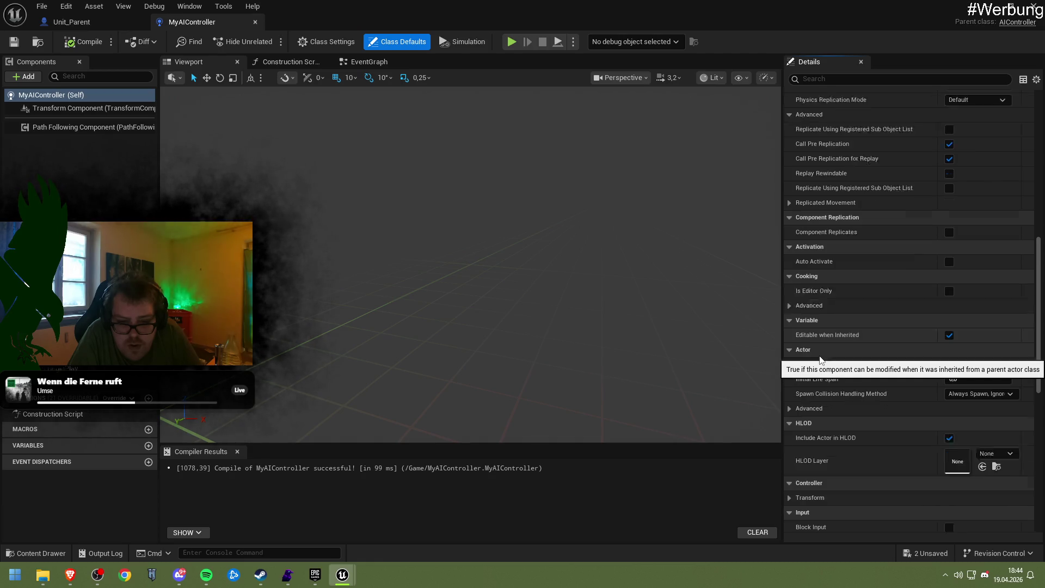
scroll(818, 355, "down", 3)
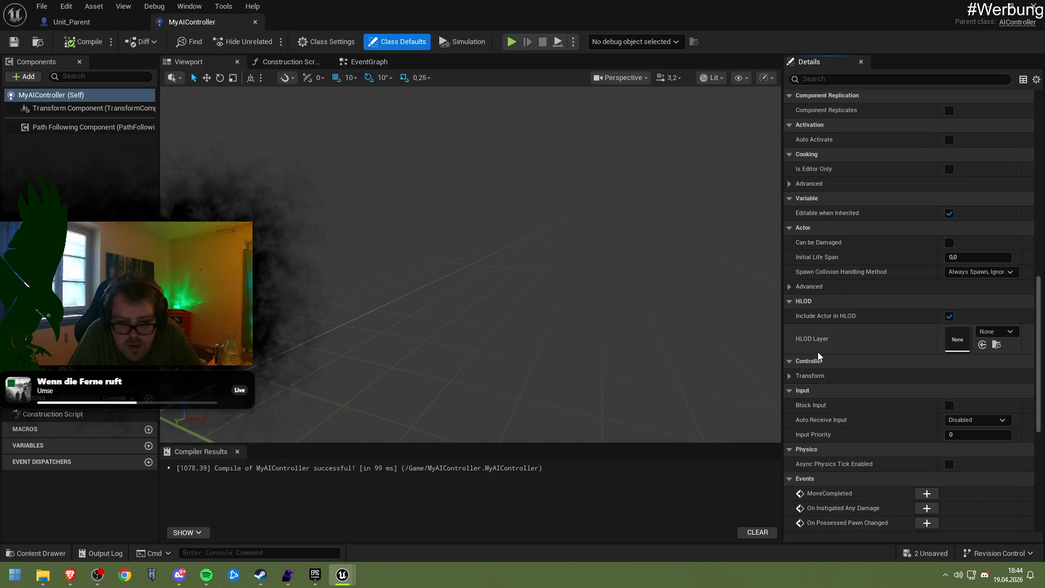
scroll(818, 351, "down", 5)
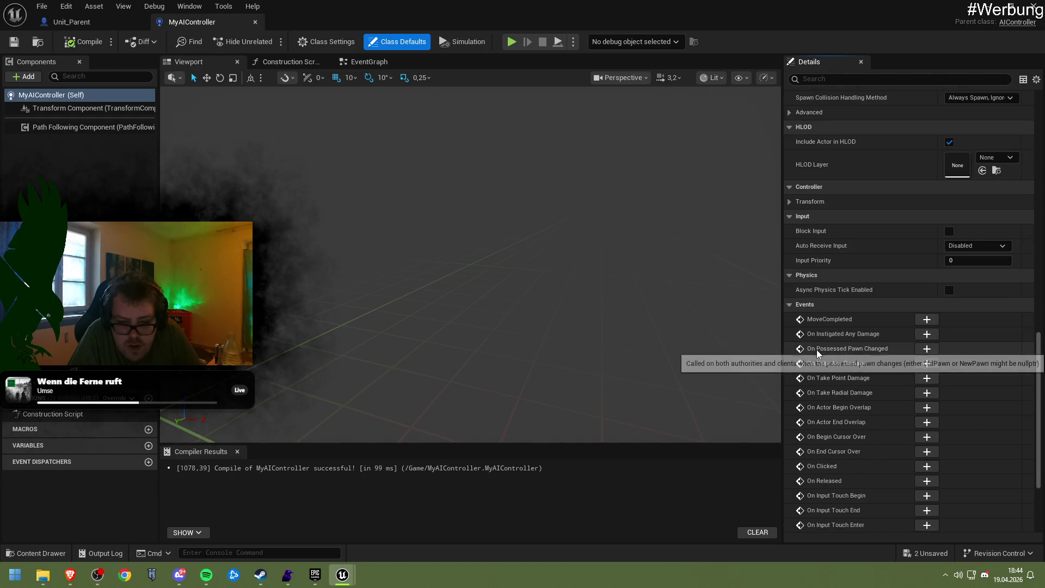
scroll(817, 353, "down", 2)
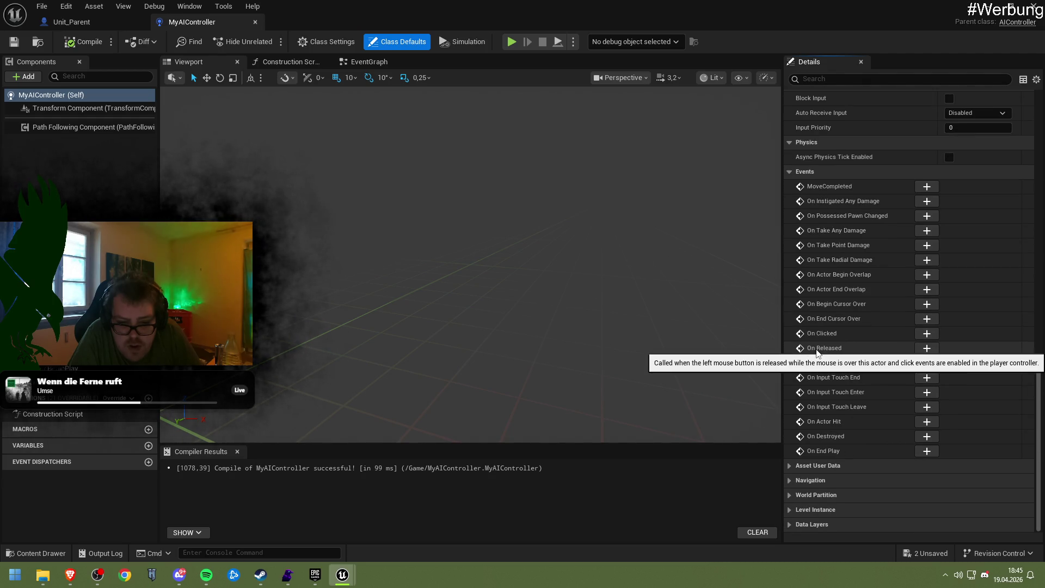
Step: Toggle the Asset User Data, Navigation and World Partition sections and collapse Data Layers
left_click(831, 466)
left_click(831, 464)
left_click(828, 481)
left_click(829, 480)
left_click(828, 496)
left_click(828, 496)
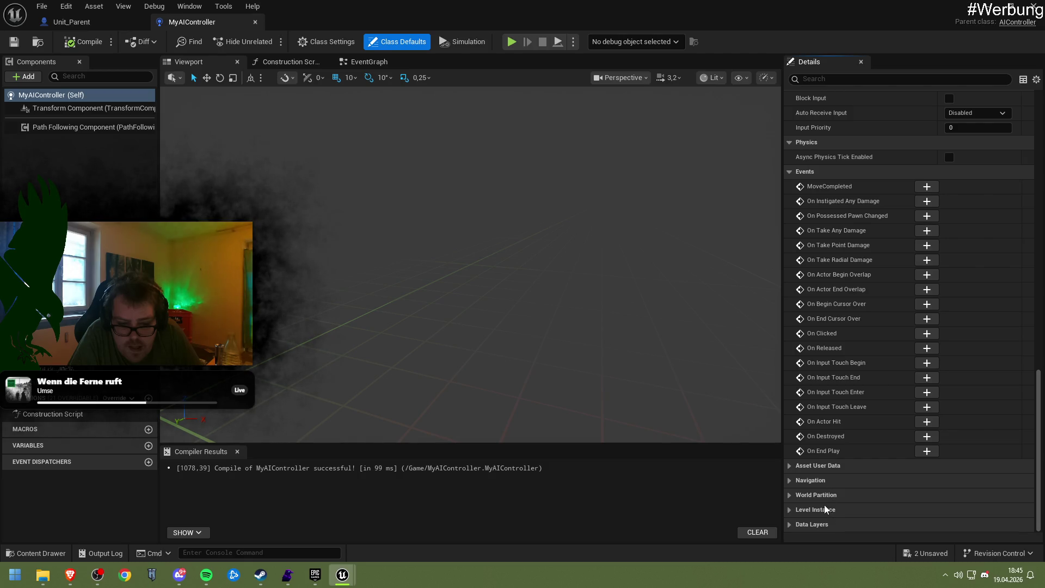
left_click(820, 521)
scroll(831, 439, "up", 2)
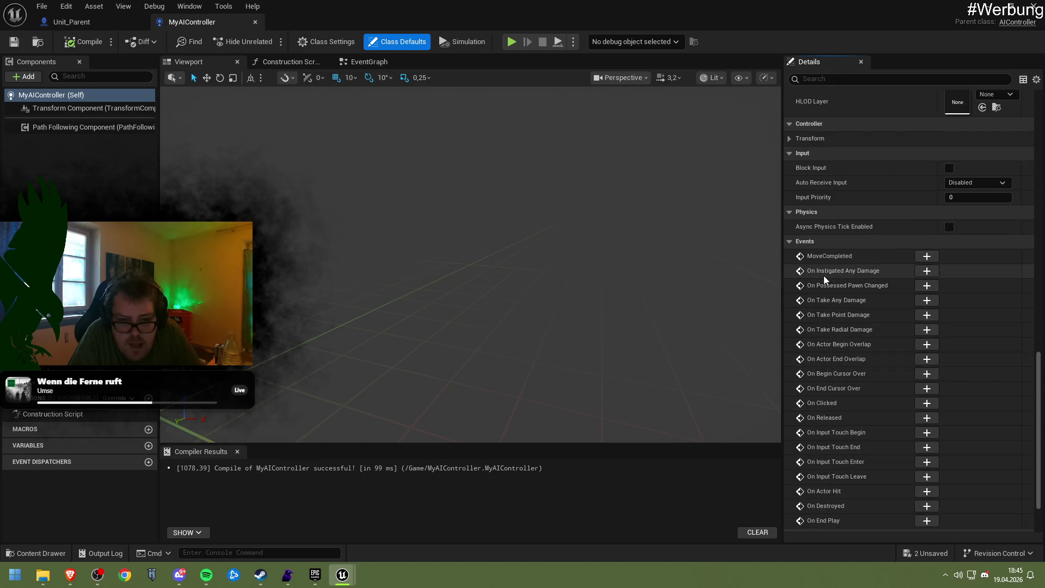
Step: Return to the Unit_Parent event graph and open the action list from the Self output
left_click(95, 18)
mouse_move(329, 213)
left_mouse_down()
mouse_move(354, 196)
mouse_move(384, 208)
left_mouse_up()
left_click_drag(313, 221, 339, 242)
mouse_move(240, 190)
left_mouse_down()
mouse_move(327, 197)
mouse_move(360, 181)
left_mouse_up()
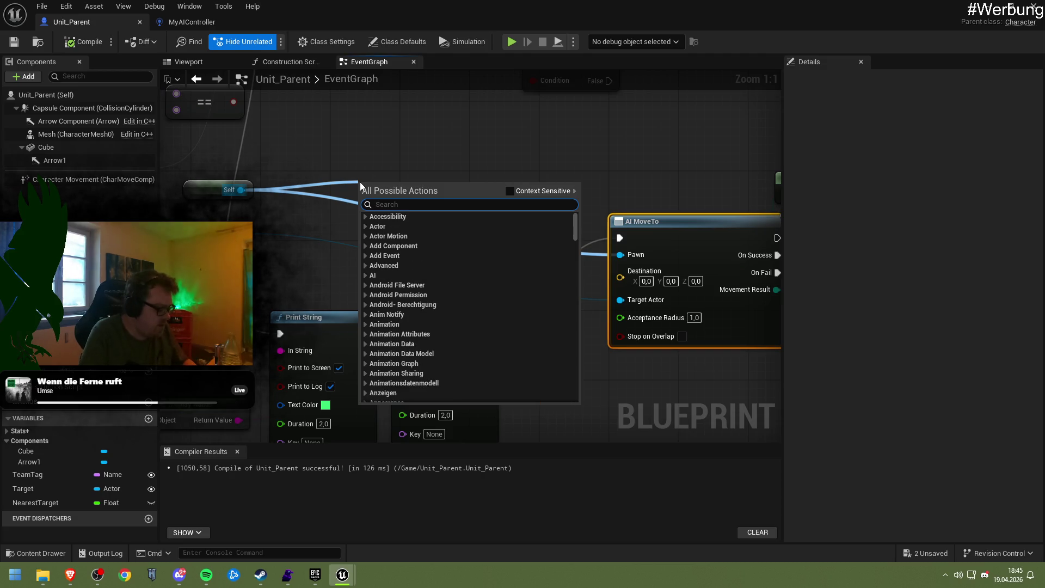
type("mov")
type("eme")
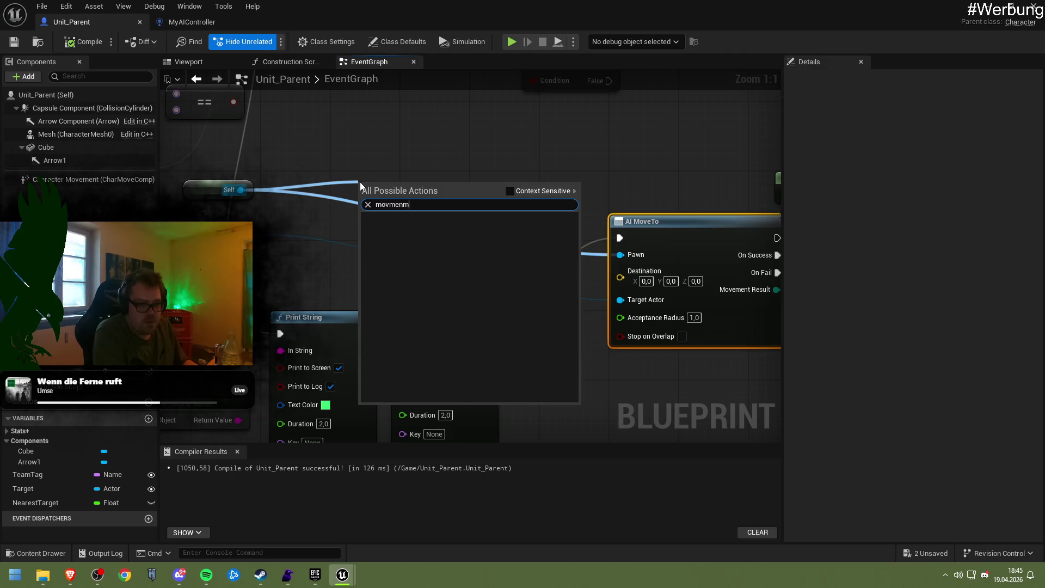
type("nt dis")
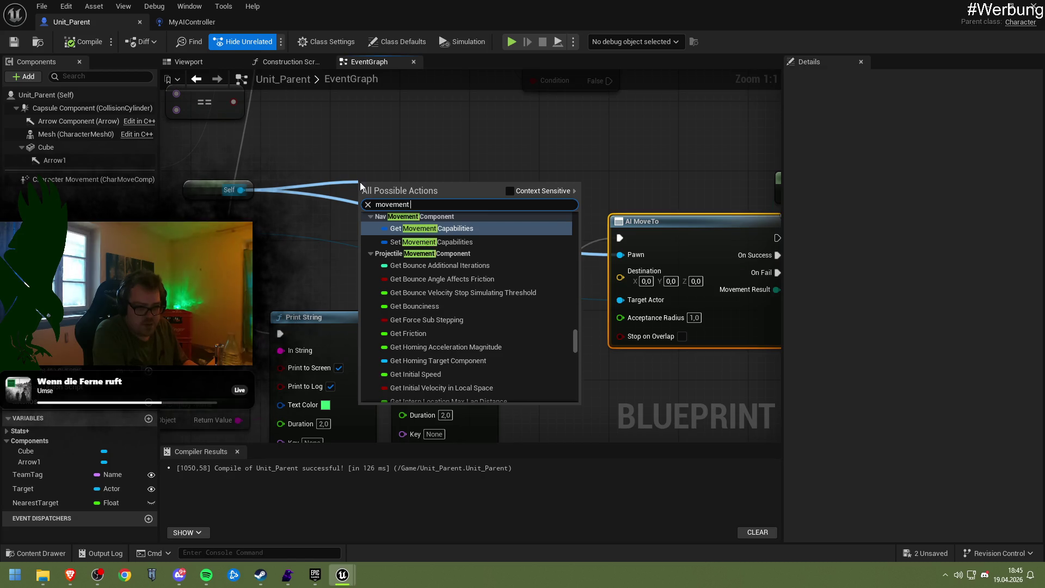
key("Return")
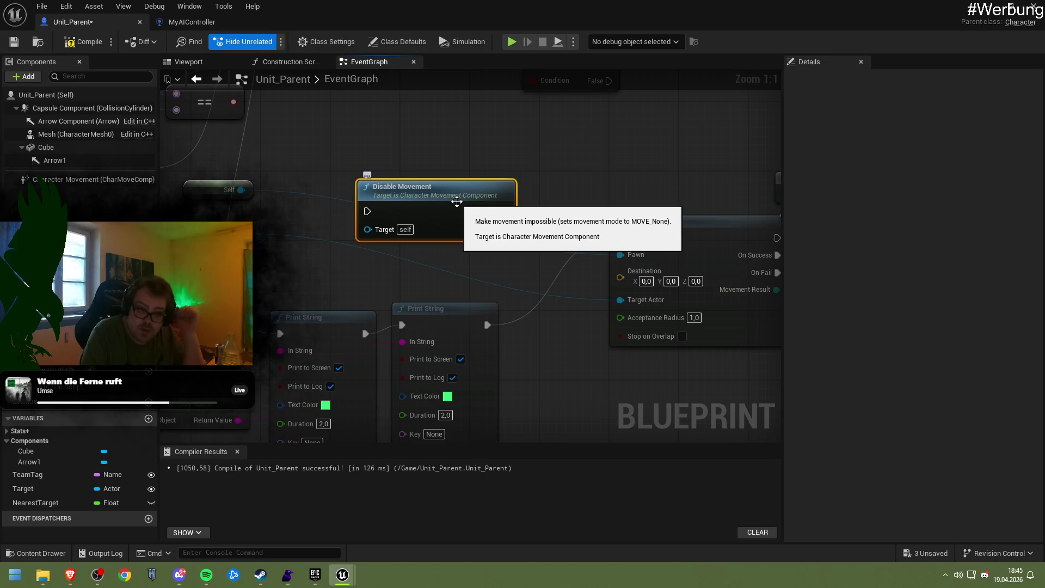
key("Delete")
left_click_drag(241, 190, 330, 206)
type("allow tra")
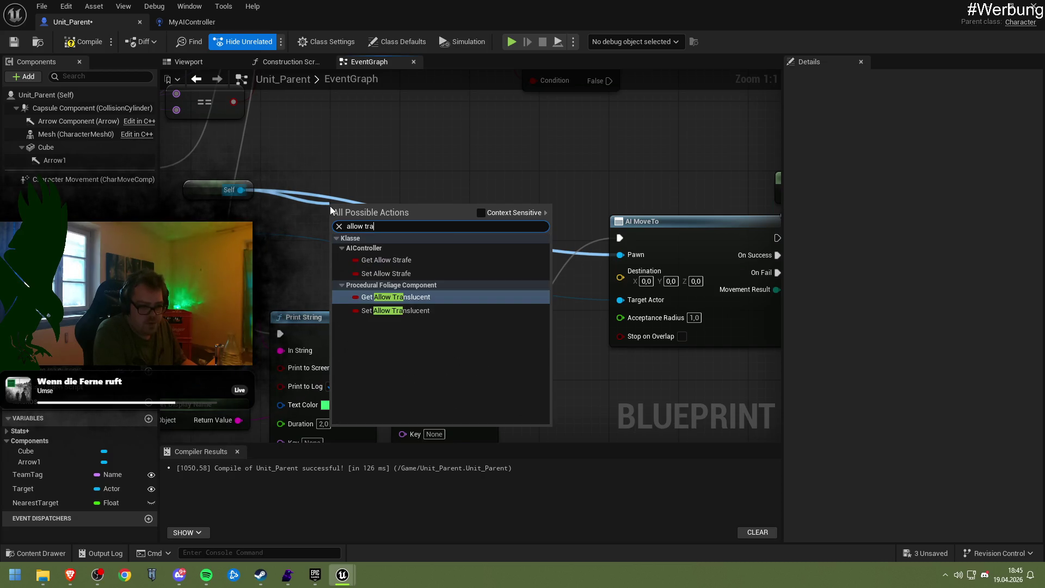
key("BackSpace")
key("BackSpace")
key("BackSpace")
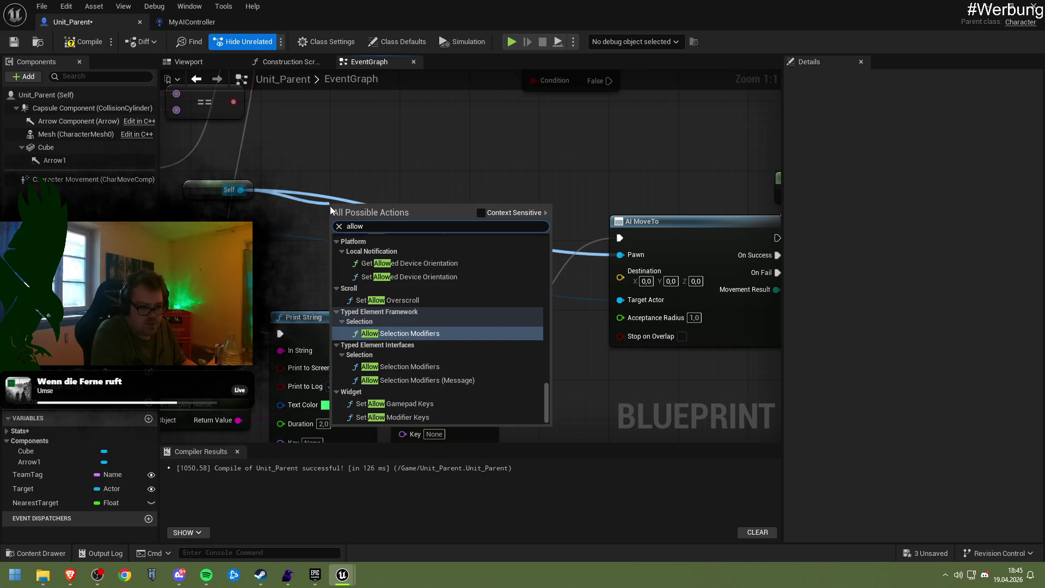
scroll(405, 375, "up", 8)
scroll(405, 375, "up", 3)
left_click_drag(547, 354, 546, 237)
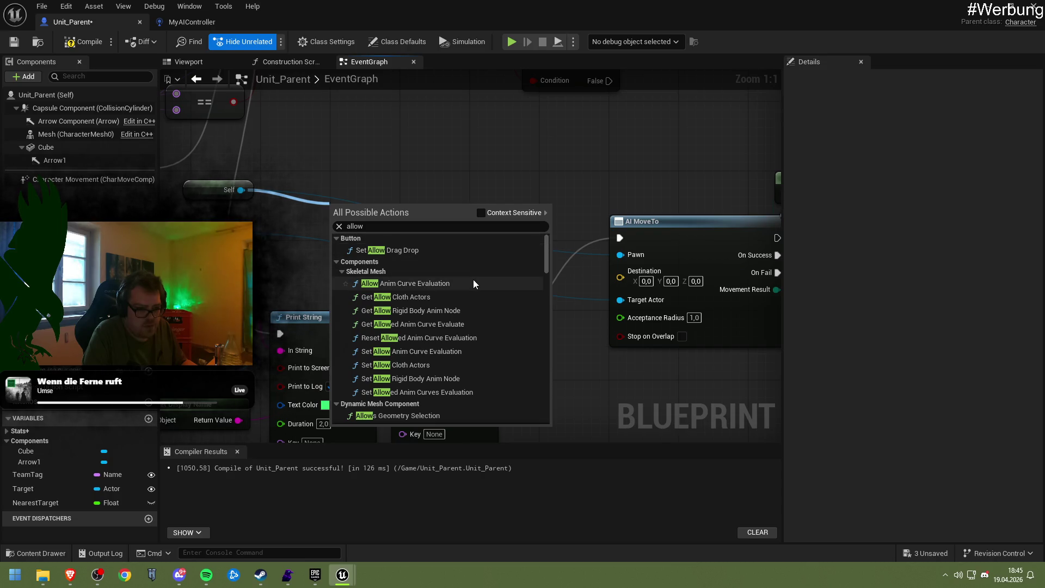
scroll(473, 280, "down", 3)
scroll(478, 287, "down", 2)
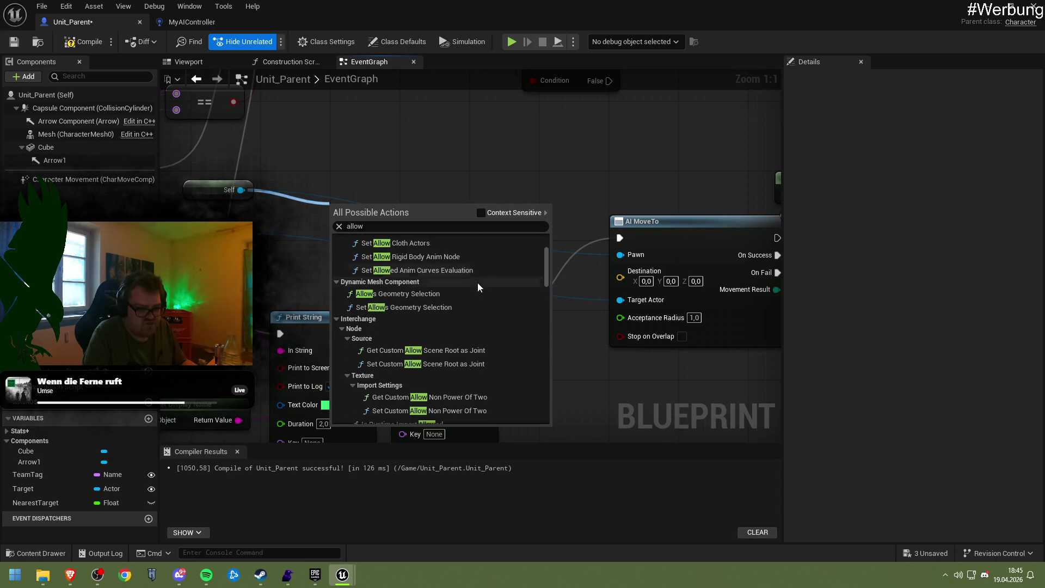
left_click(481, 215)
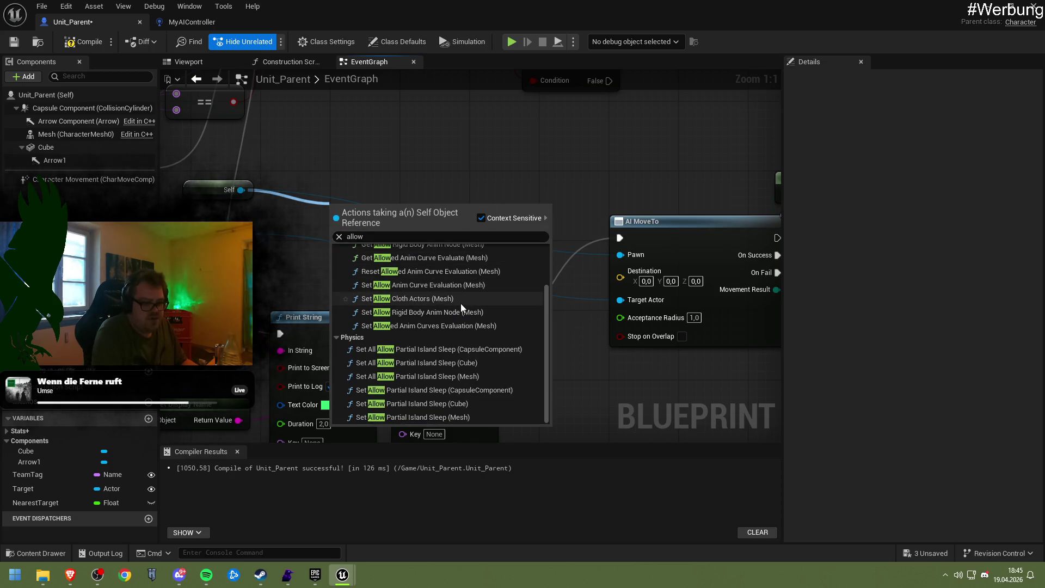
double_click(367, 242)
type("set movm")
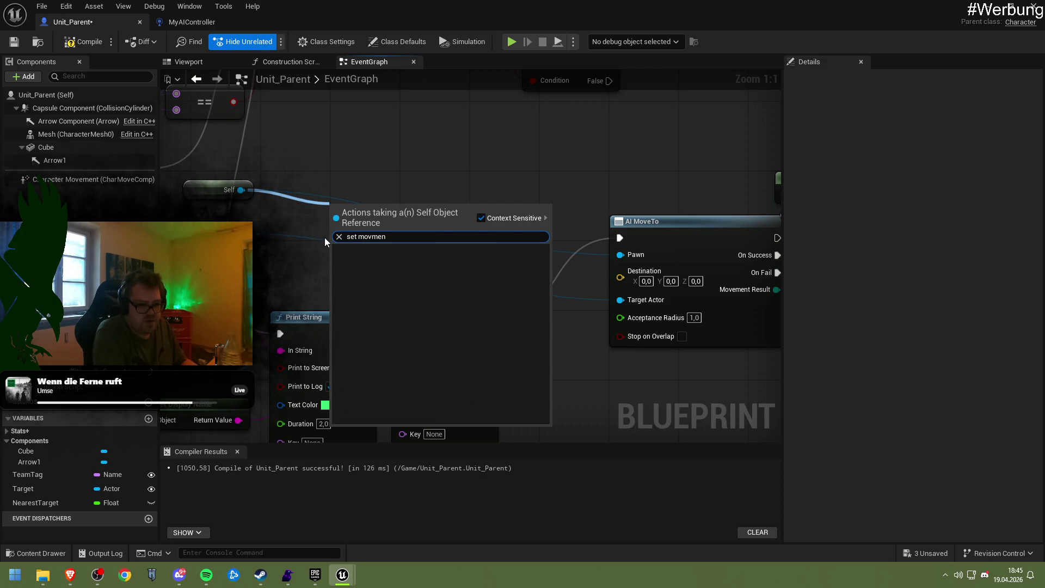
key("BackSpace")
key("Escape")
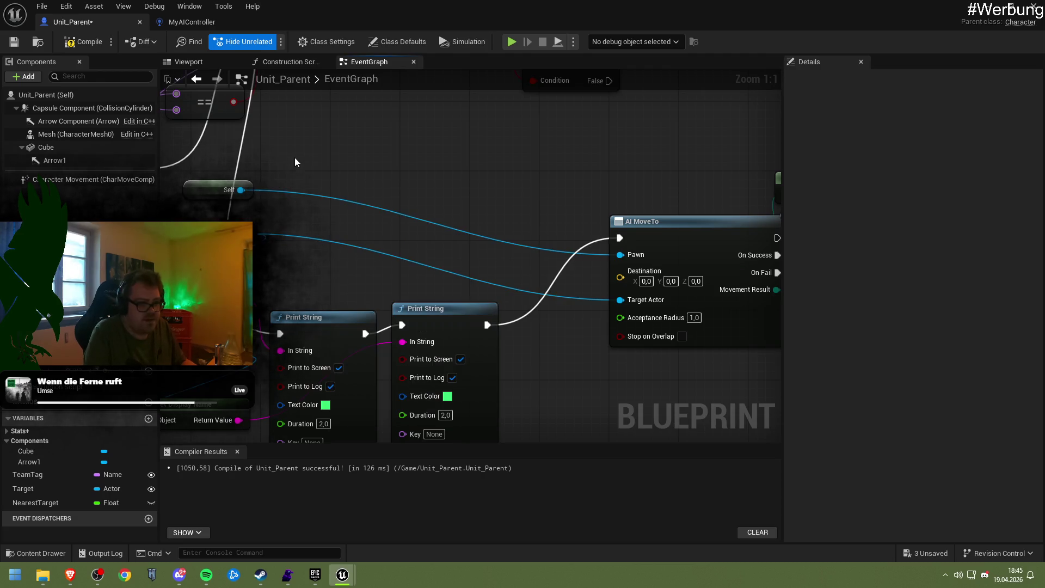
left_click(93, 182)
Step: Add a Character Movement Set Max Walk Speed node and wire it between Print String and AI MoveTo
left_click_drag(93, 182, 381, 250)
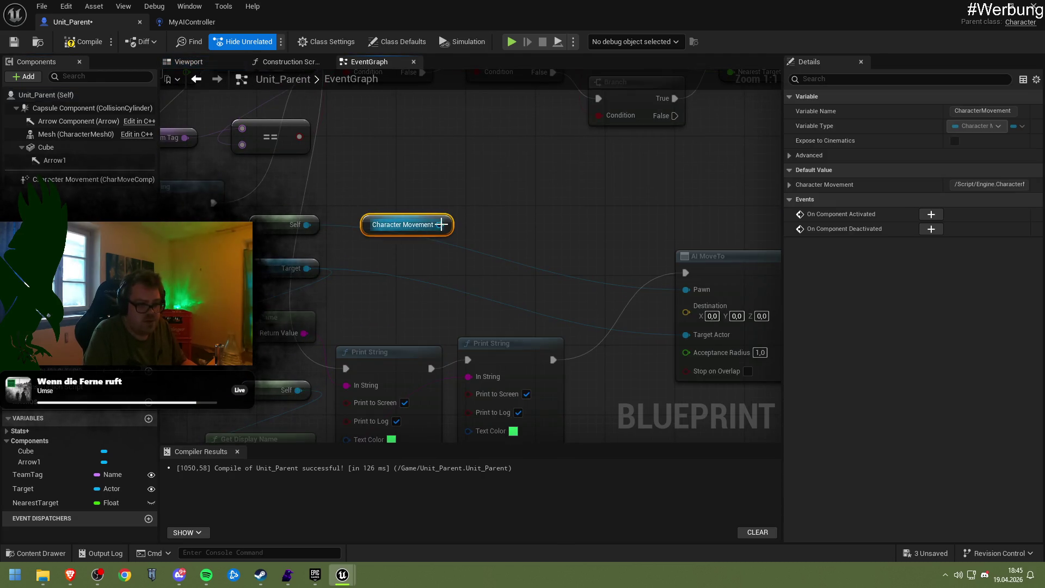
left_click_drag(447, 225, 428, 254)
type("set ")
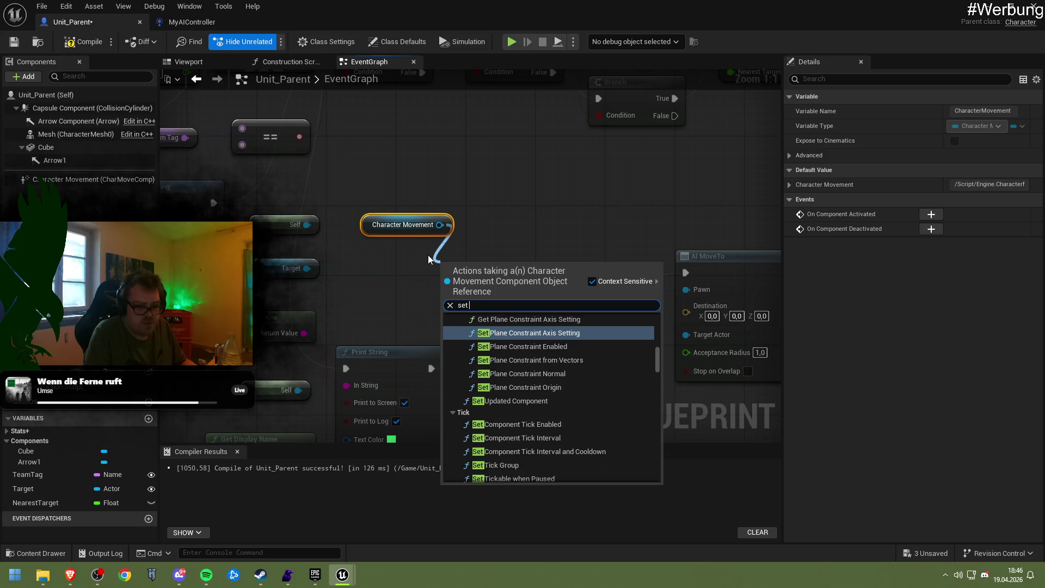
type("mo")
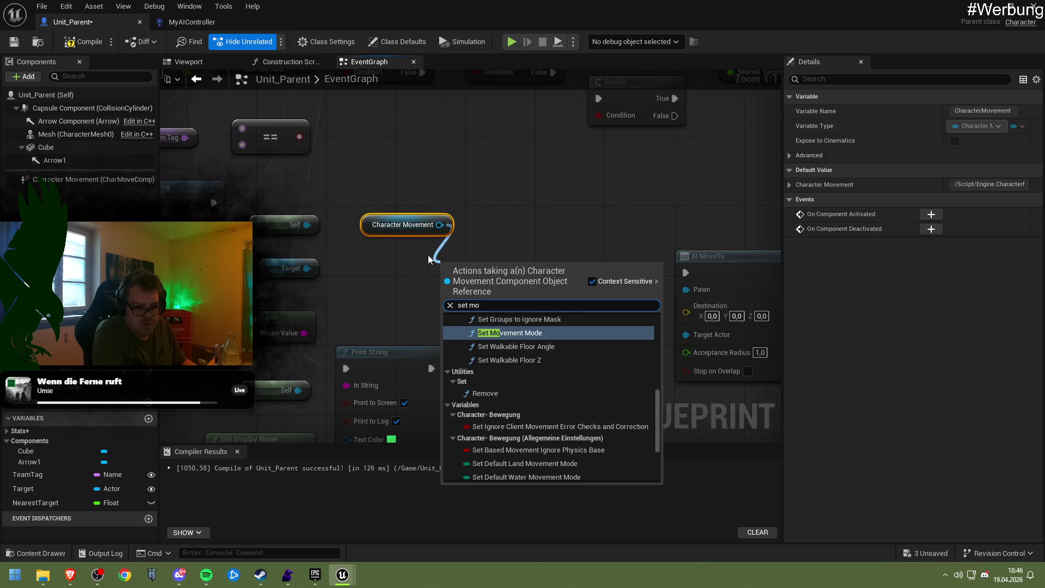
key("BackSpace")
key("BackSpace")
type("speed")
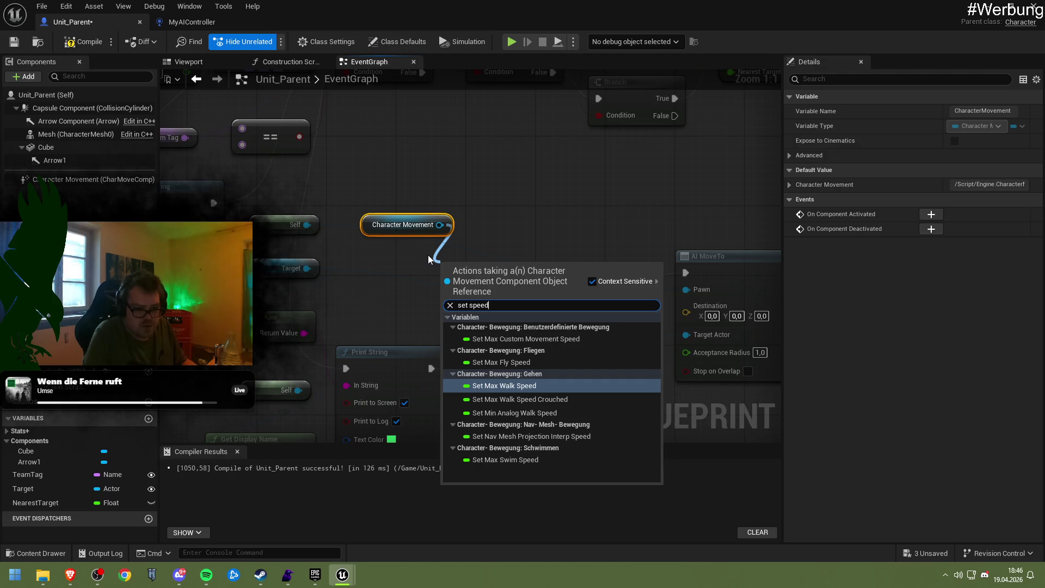
left_click(518, 387)
mouse_move(495, 286)
left_mouse_down()
mouse_move(436, 272)
mouse_move(446, 279)
left_mouse_up()
mouse_move(577, 258)
left_mouse_down()
mouse_move(411, 238)
mouse_move(425, 250)
left_mouse_up()
left_click_drag(393, 355, 277, 258)
left_click_drag(375, 258, 528, 266)
left_click_drag(462, 242, 426, 227)
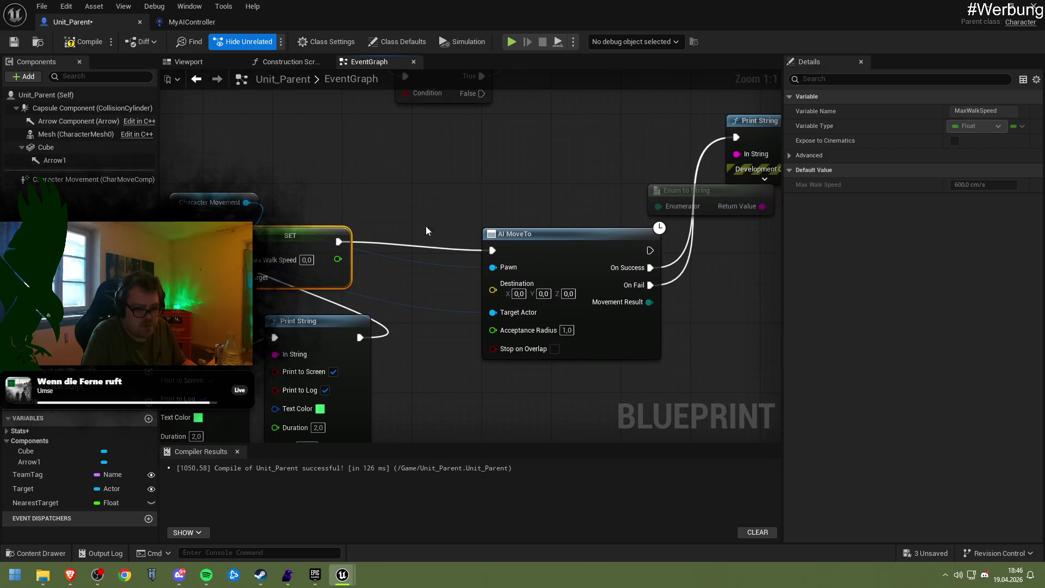
left_click_drag(287, 247, 338, 247)
Step: Copy the Character Movement and SET pair and run the copy from AI MoveTo's On Success
mouse_move(226, 178)
left_mouse_down()
mouse_move(337, 256)
mouse_move(384, 273)
left_mouse_up()
key("ctrl+c")
left_click_drag(700, 293, 524, 294)
key("ctrl+v")
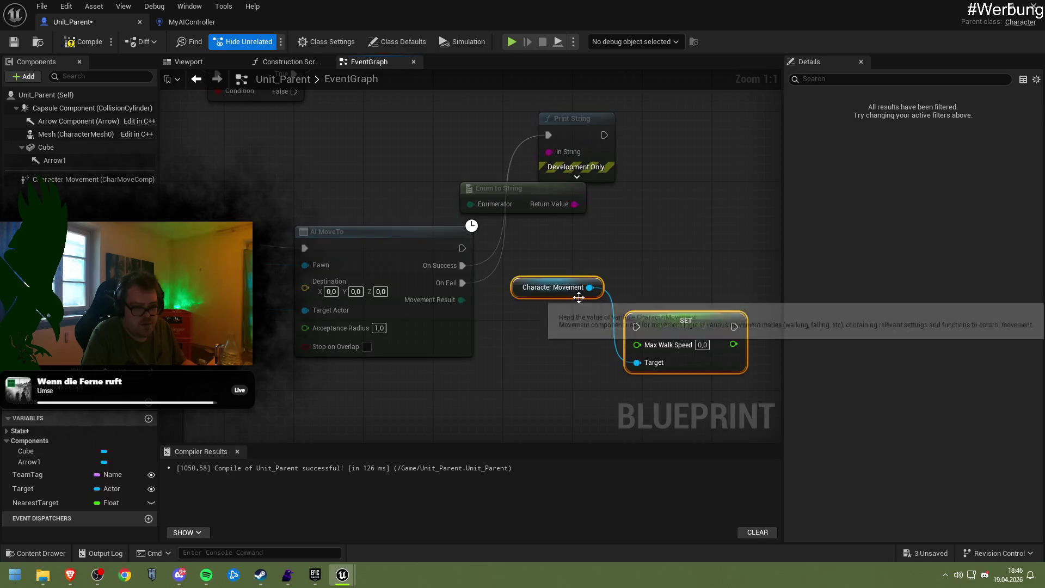
mouse_move(658, 313)
left_mouse_down()
mouse_move(433, 273)
mouse_move(603, 292)
left_mouse_up()
mouse_move(700, 292)
left_mouse_down()
mouse_move(572, 114)
mouse_move(549, 135)
left_mouse_up()
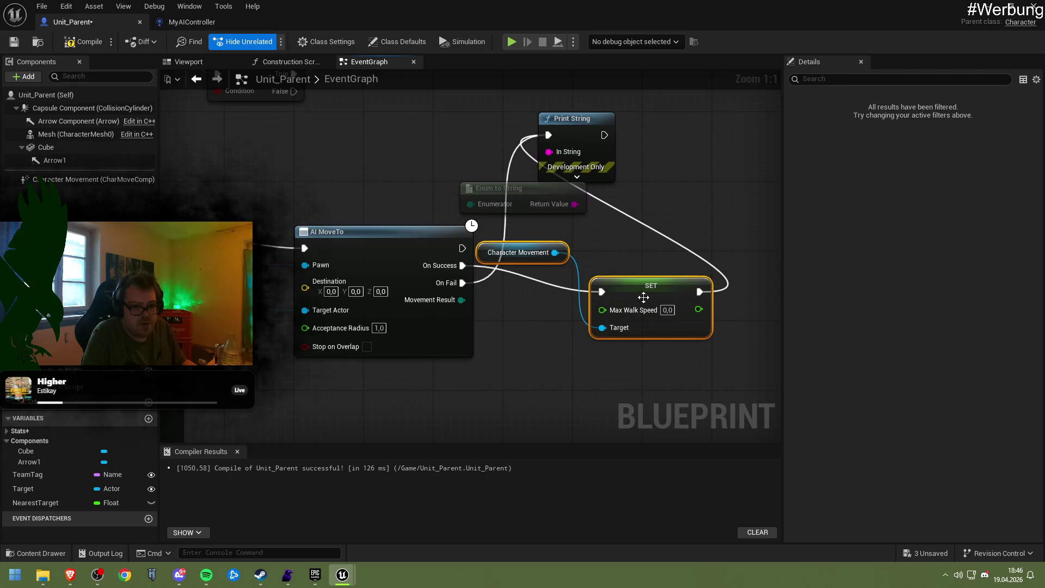
Step: Set the copied node's Max Walk Speed to 600 and save all assets
left_click(665, 309)
type("612")
key("Return")
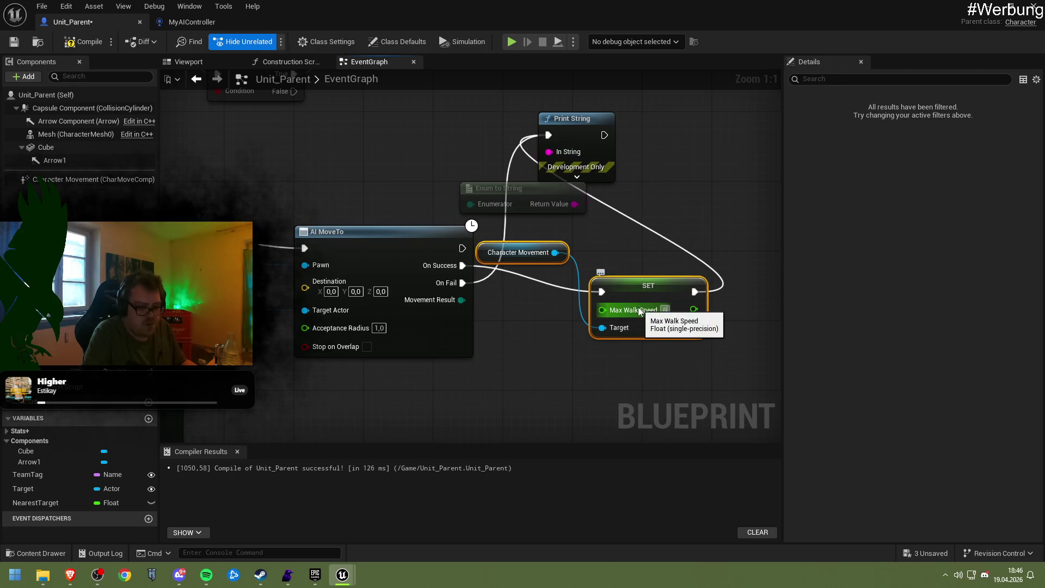
key("BackSpace")
key("BackSpace")
type("00")
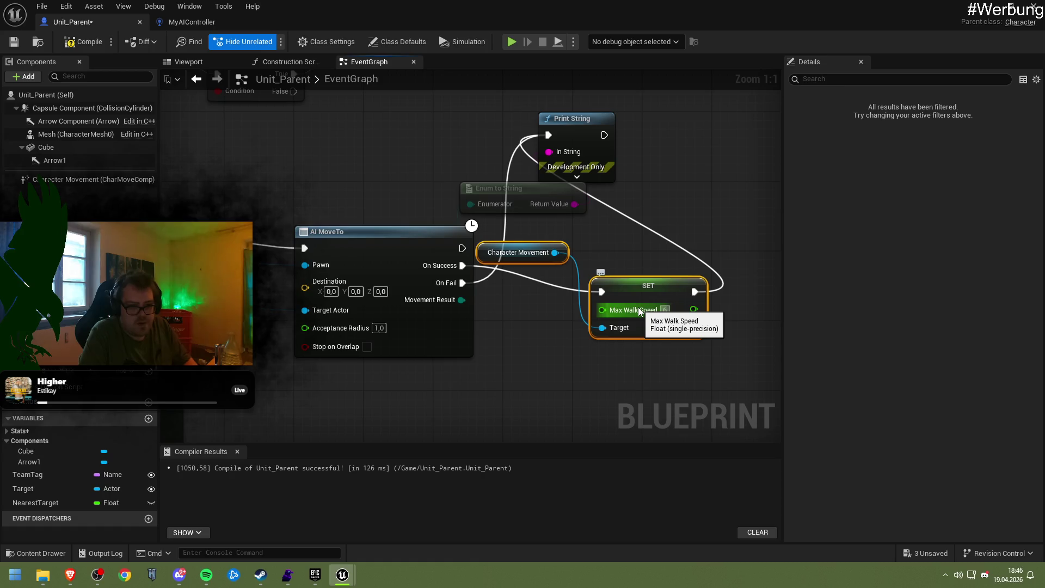
key("Return")
key("ctrl+s")
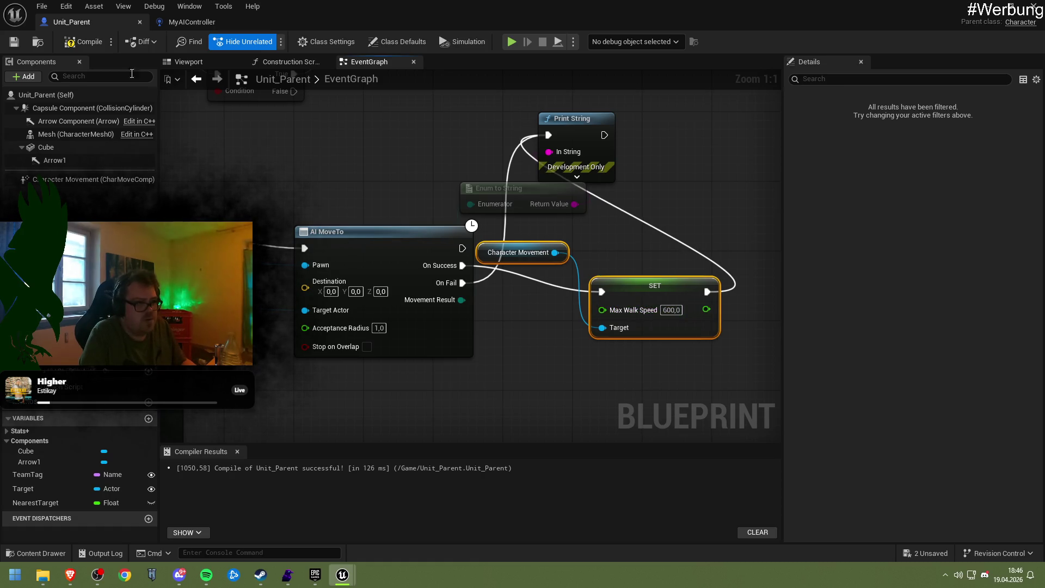
left_click(17, 42)
Step: Play NewMap to watch both units move, stop it, and bring the Unit_Parent window back
key("alt+Tab")
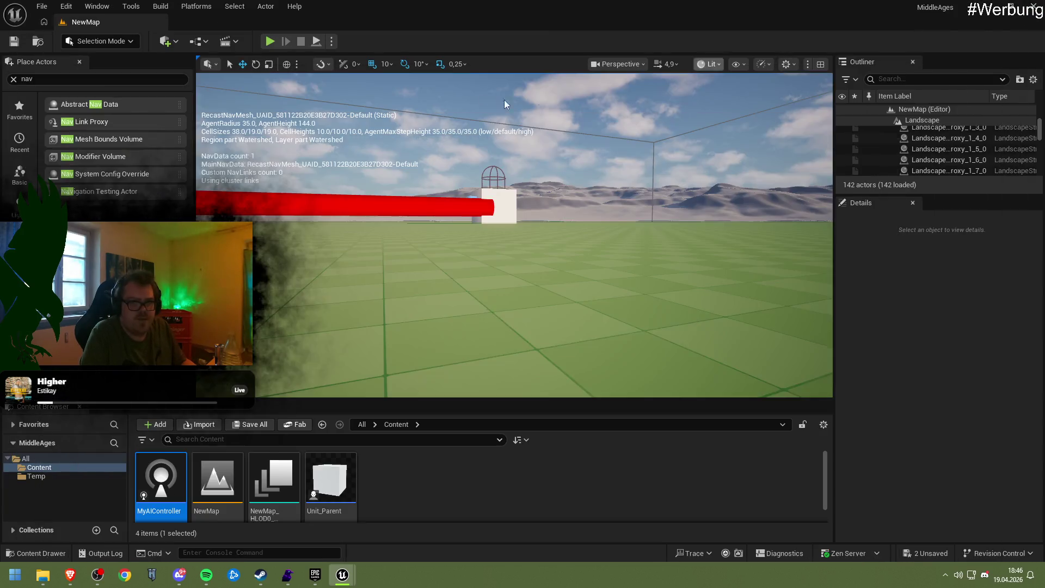
left_click(273, 41)
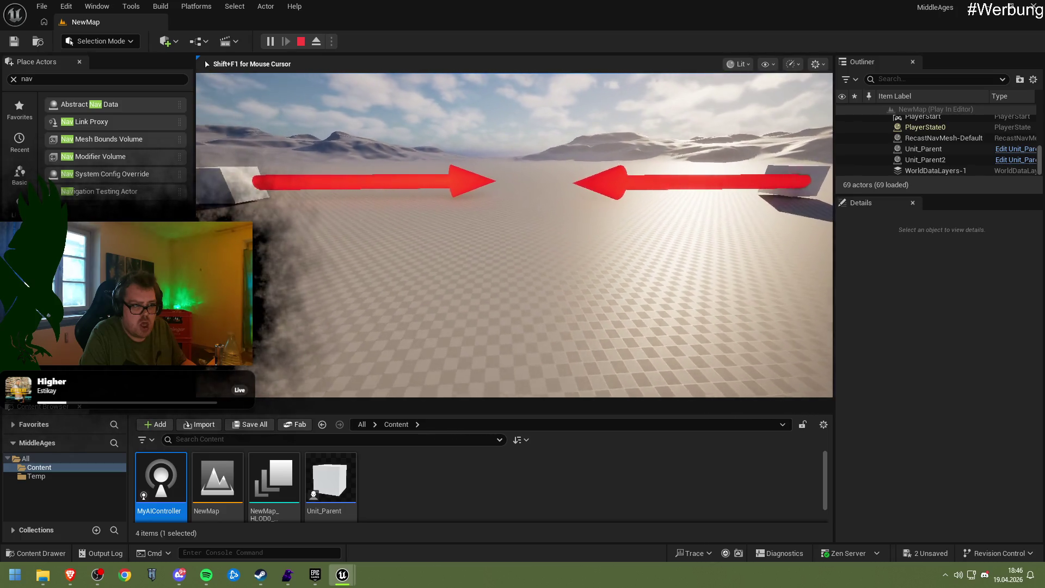
key("Escape")
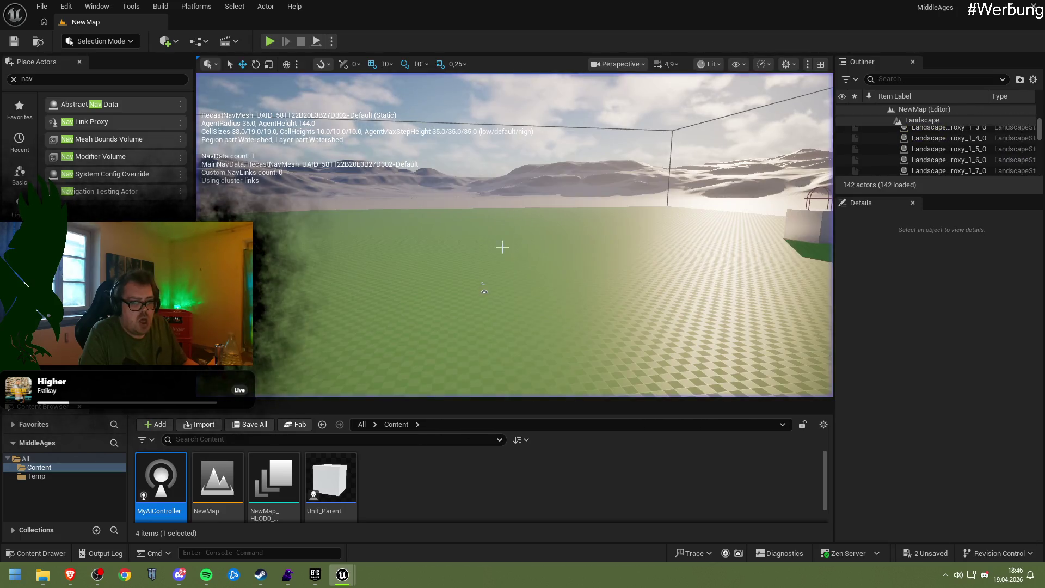
mouse_move(340, 576)
left_click(374, 534)
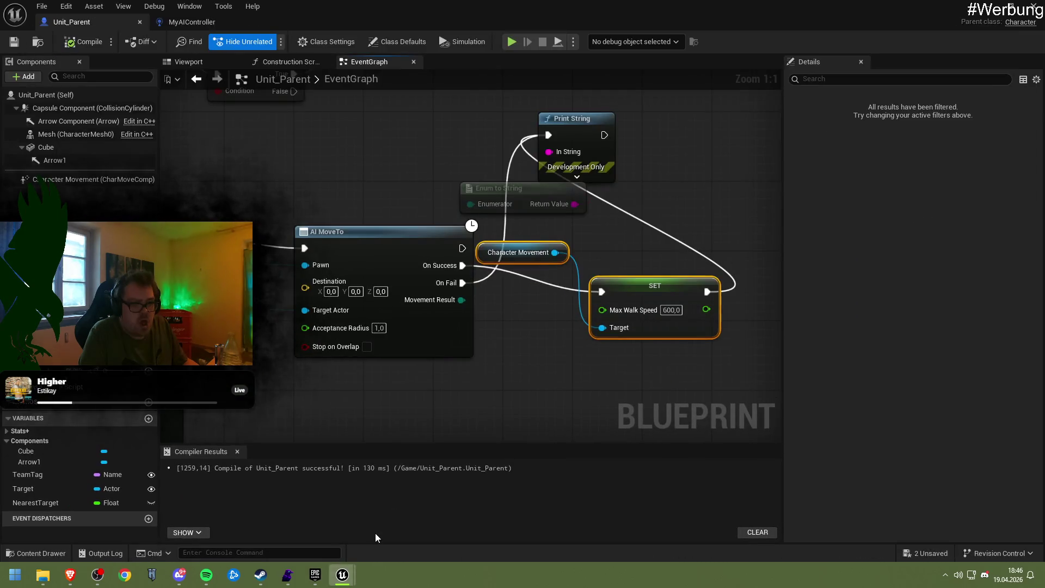
Step: Route AI MoveTo's On Fail into SET instead of On Success and chain a duplicate AI MoveTo after SET
left_click_drag(464, 283, 601, 291)
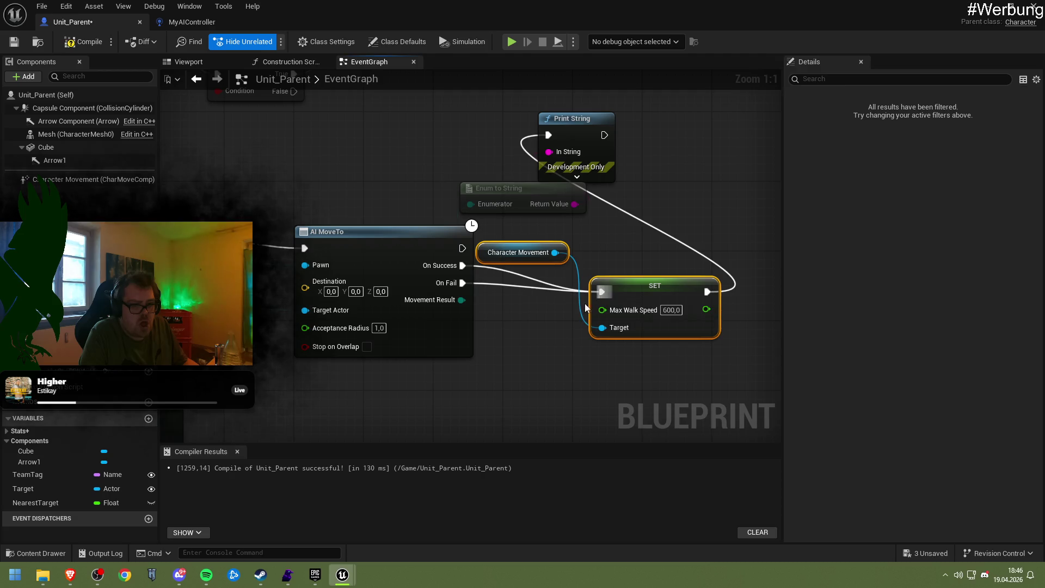
right_click(463, 265)
left_click(502, 299)
mouse_move(512, 252)
left_mouse_down()
mouse_move(525, 259)
mouse_move(537, 356)
left_mouse_up()
left_click(469, 275)
key("ctrl+d")
mouse_move(624, 285)
left_mouse_down()
mouse_move(647, 233)
mouse_move(660, 235)
mouse_move(566, 283)
mouse_move(589, 258)
left_mouse_up()
Step: Connect the second AI MoveTo's On Success and On Fail to Print String
mouse_move(400, 277)
left_mouse_down()
mouse_move(343, 279)
mouse_move(621, 297)
left_mouse_up()
left_click_drag(158, 267, 321, 283)
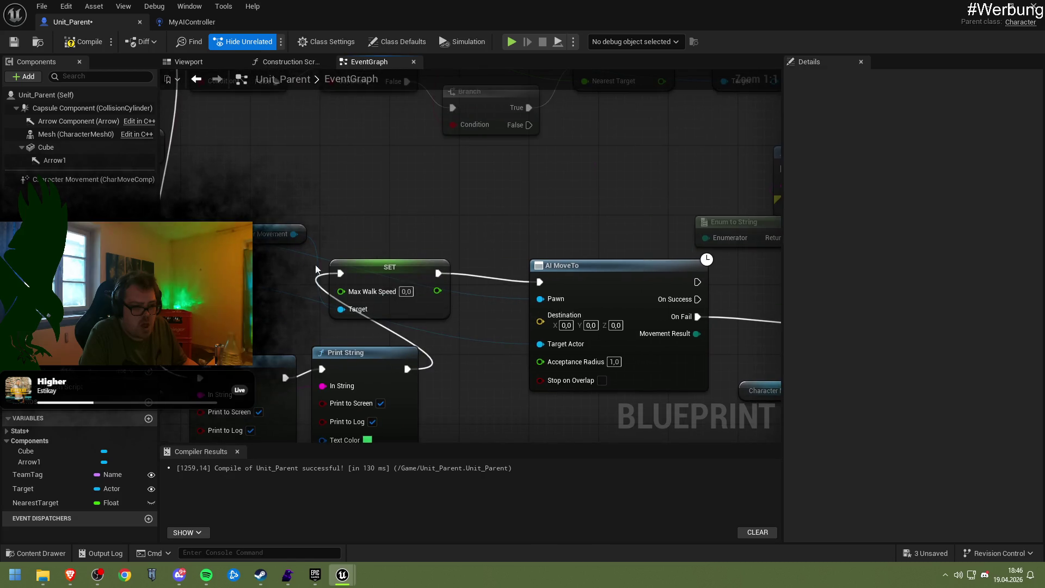
left_click_drag(266, 261, 311, 271)
mouse_move(711, 330)
left_mouse_down()
mouse_move(654, 329)
mouse_move(717, 338)
mouse_move(636, 344)
mouse_move(708, 359)
mouse_move(691, 360)
left_mouse_up()
left_click_drag(640, 326, 599, 285)
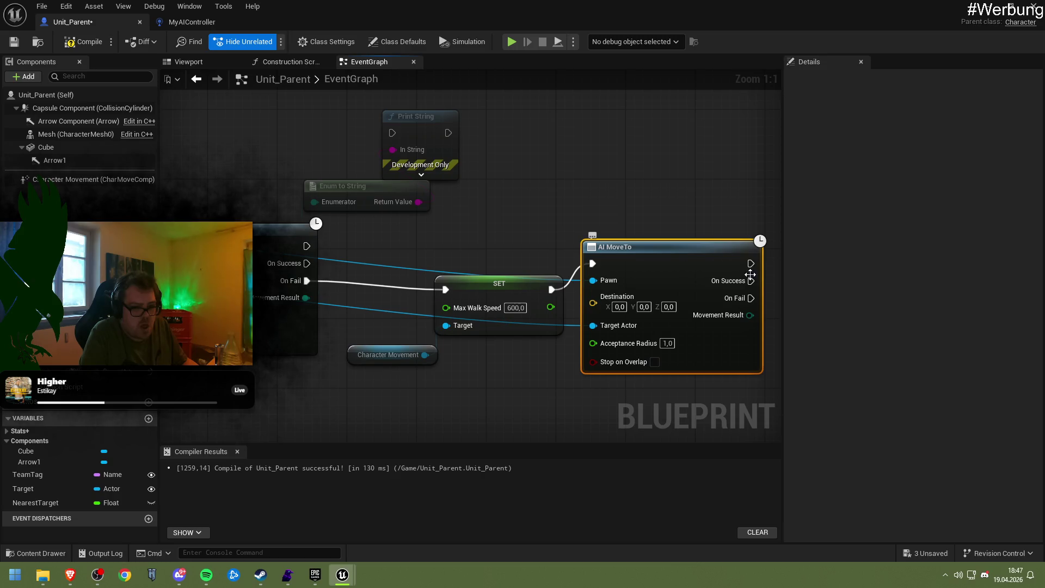
mouse_move(750, 281)
left_mouse_down()
mouse_move(685, 265)
mouse_move(391, 132)
left_mouse_up()
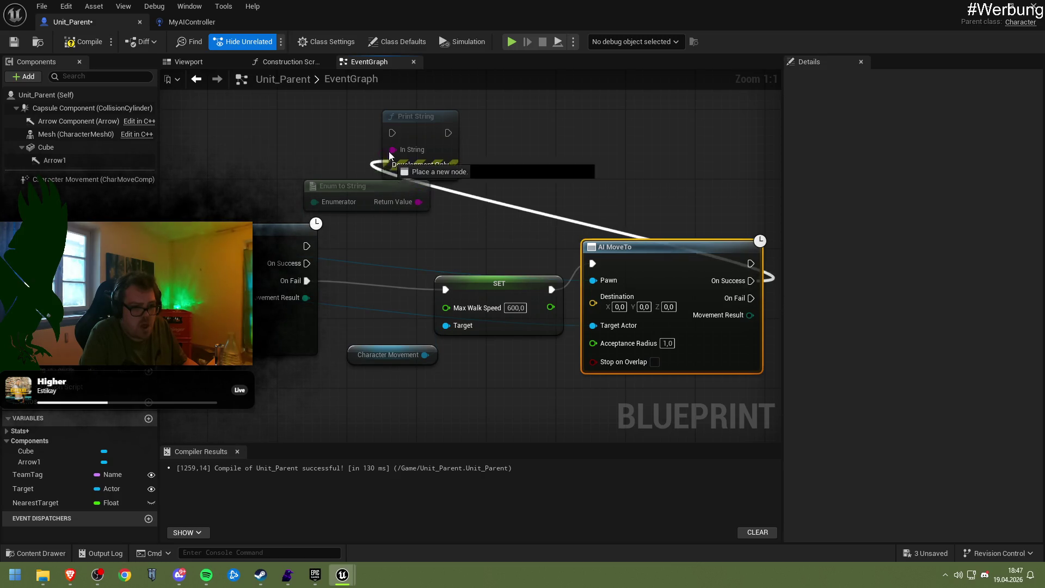
mouse_move(753, 303)
left_mouse_down()
mouse_move(372, 142)
mouse_move(514, 140)
left_mouse_up()
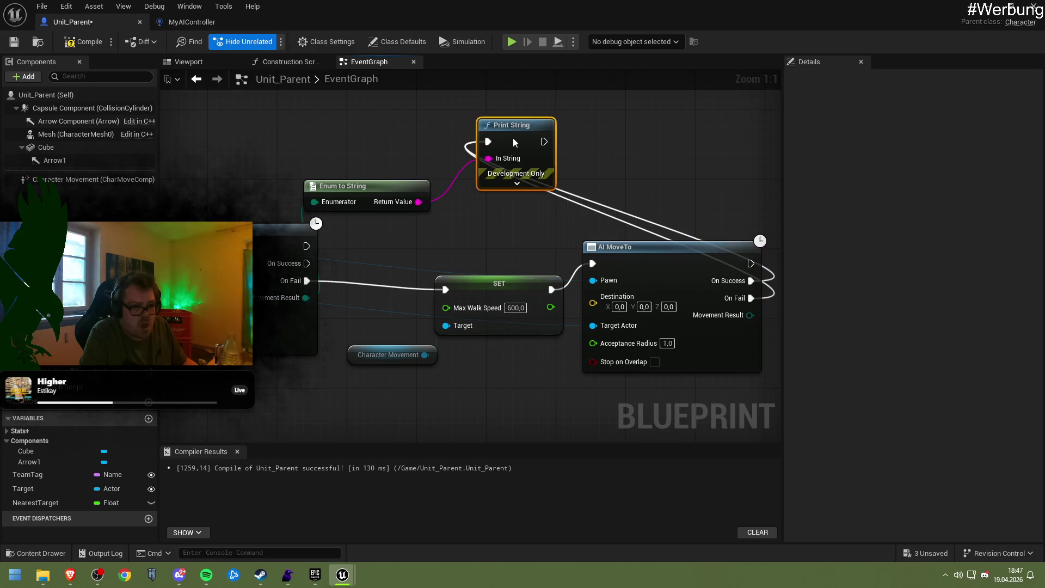
Step: Add a Print String copy that prints Movement Result via Enum to String on success and failure
key("ctrl+c")
key("ctrl+v")
left_click_drag(450, 207, 599, 191)
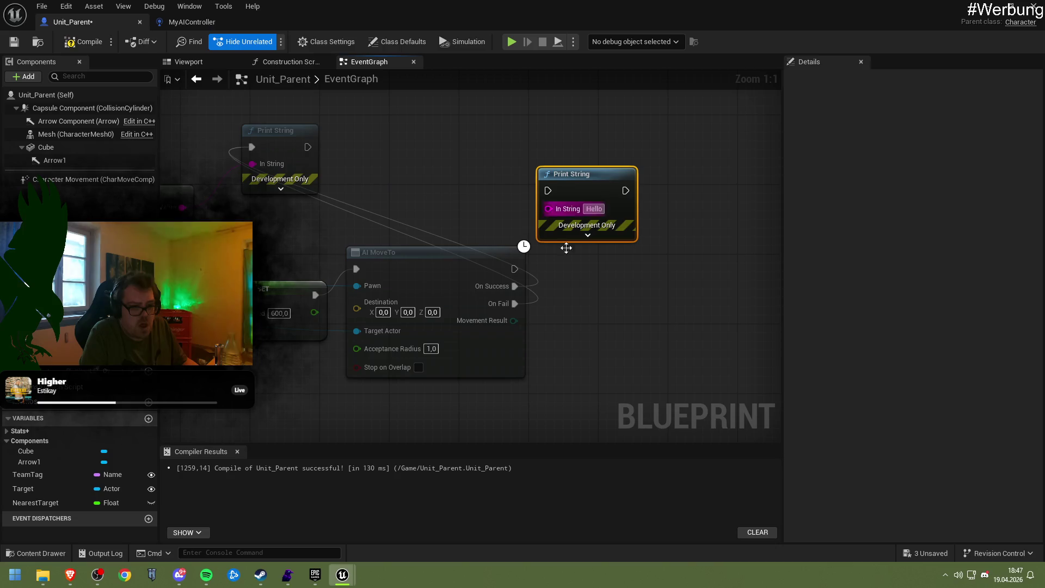
left_click_drag(515, 319, 548, 207)
left_click_drag(515, 286, 548, 190)
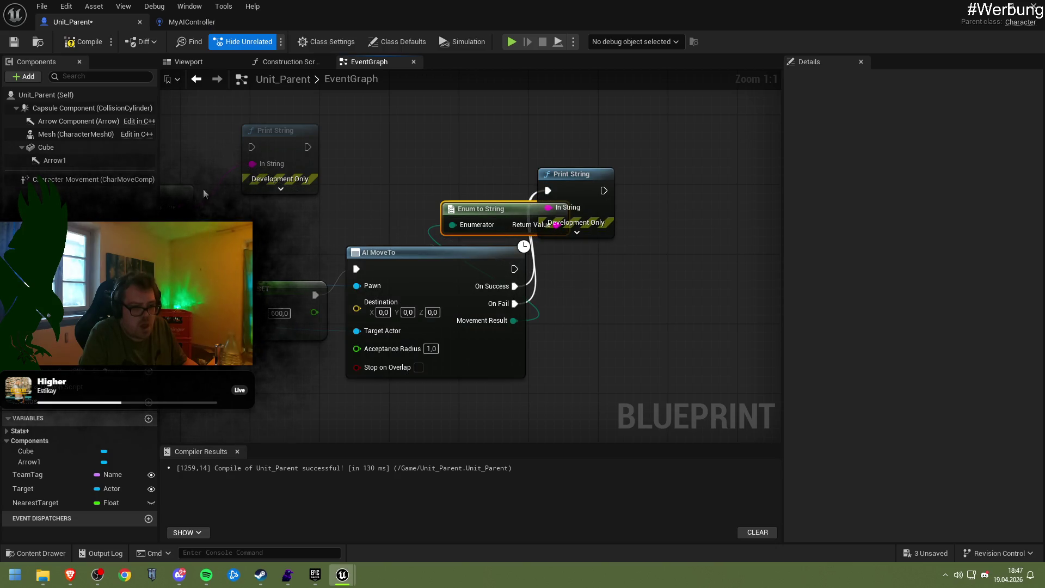
Step: Compile Unit_Parent, switch to the level, and start a play test
left_click(14, 41)
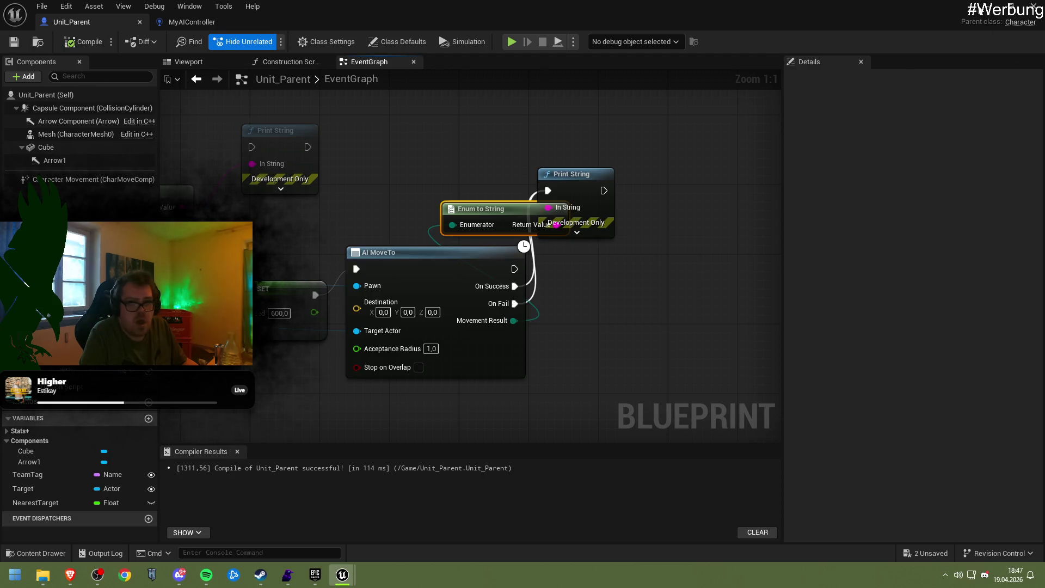
key("alt+Tab")
key("alt+p")
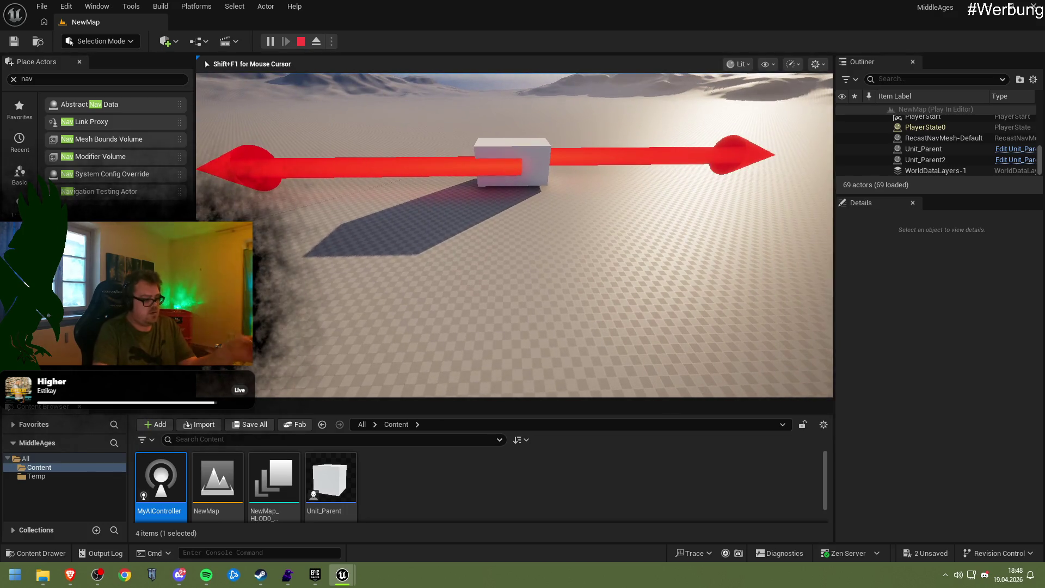
Step: Stop the play session, run NewMap again, end it, and select the Unit_Parent asset
key("Escape")
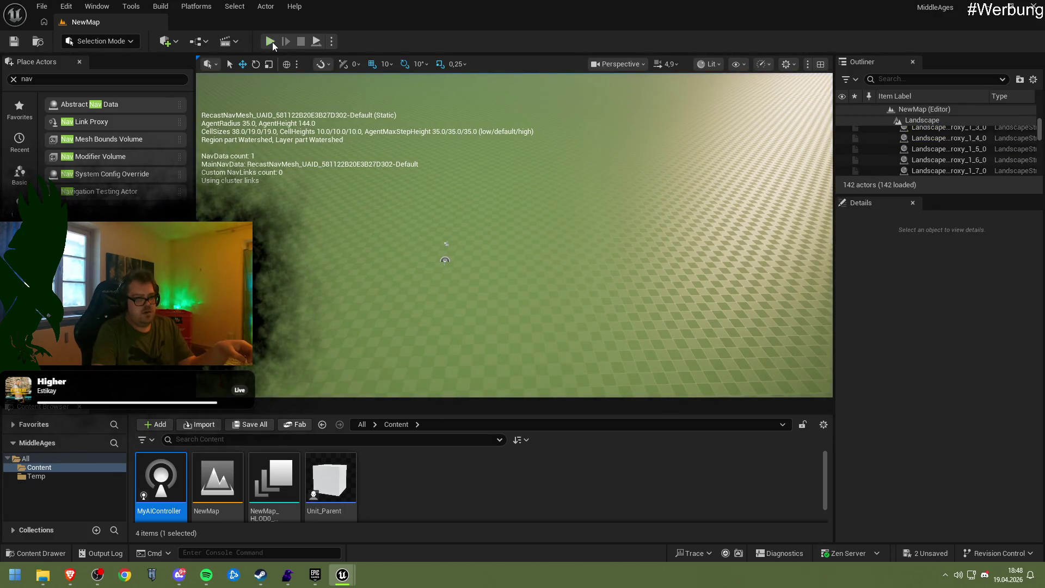
left_click(271, 42)
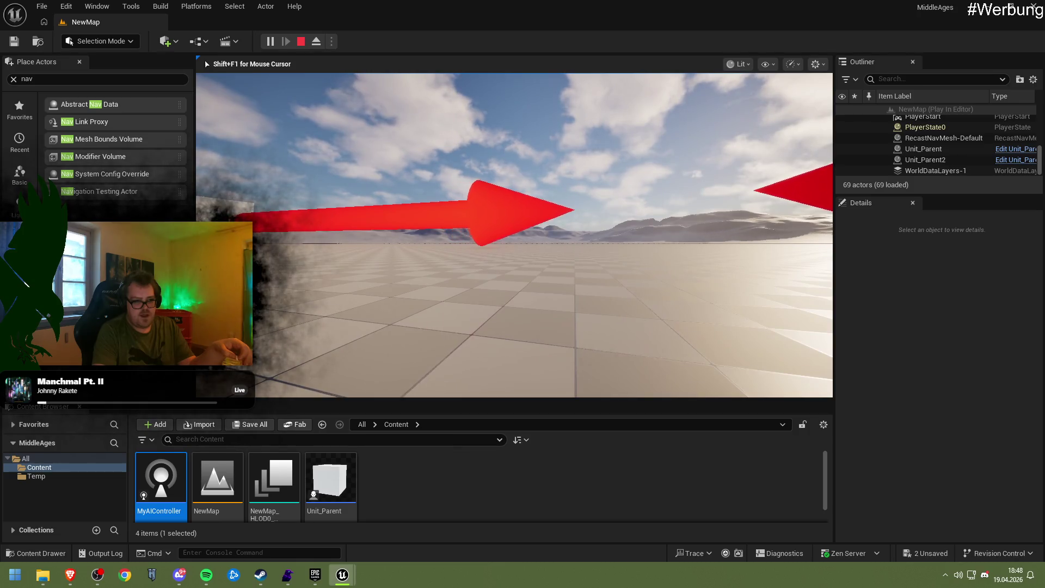
key("Escape")
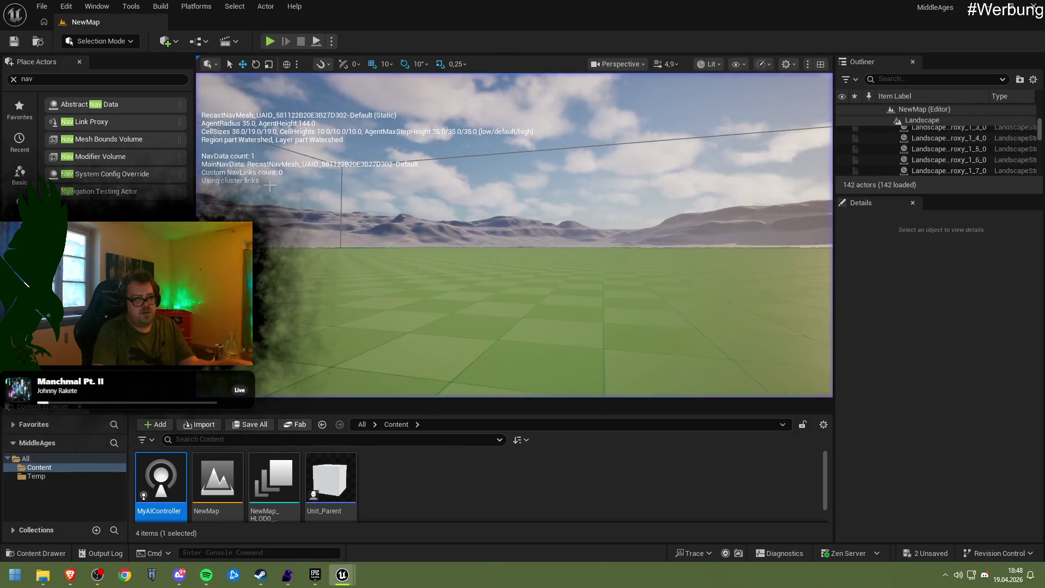
left_click(326, 500)
Step: Open Unit_Parent, pan across both AI MoveTo nodes, and bring up the On Fail connection's options
double_click(326, 499)
left_click_drag(332, 376, 564, 375)
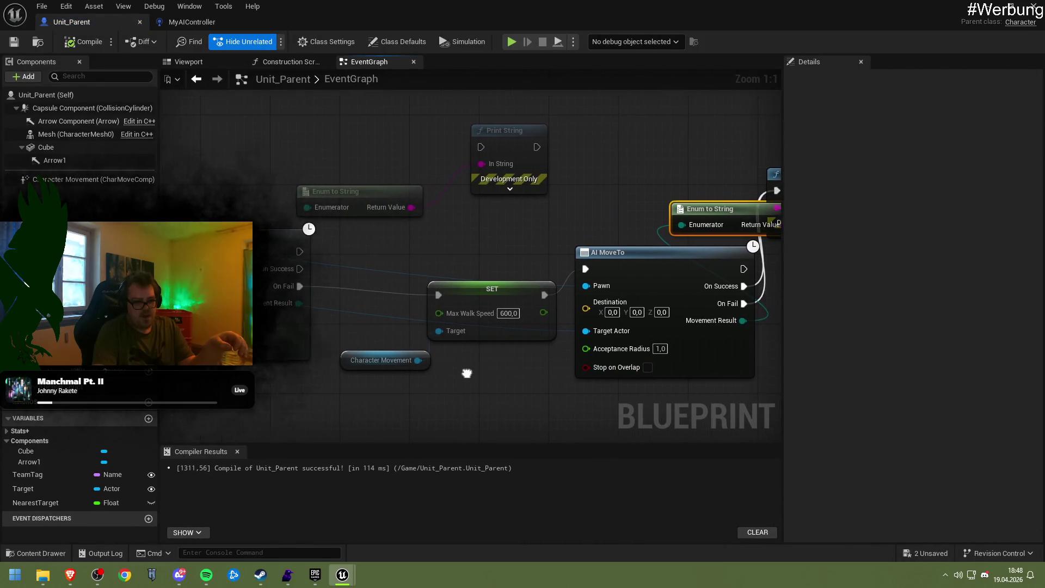
left_click_drag(343, 298, 466, 316)
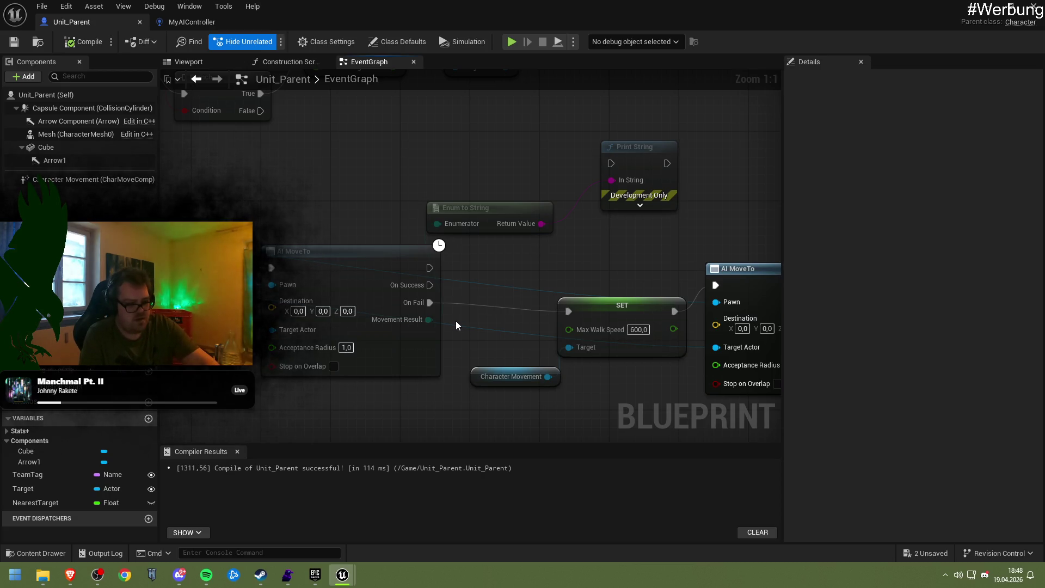
left_click_drag(456, 325, 534, 317)
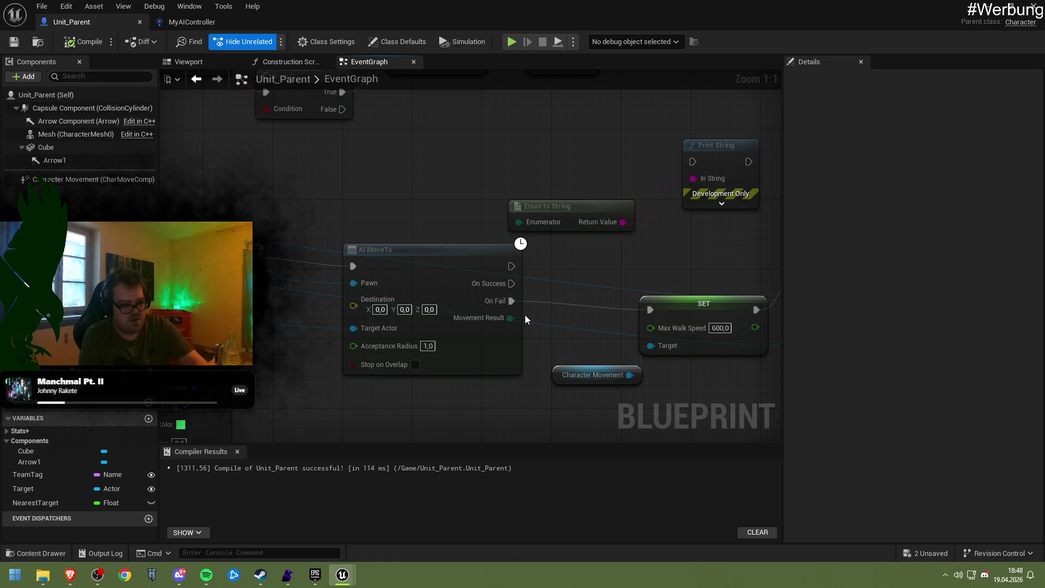
left_click_drag(541, 315, 562, 306)
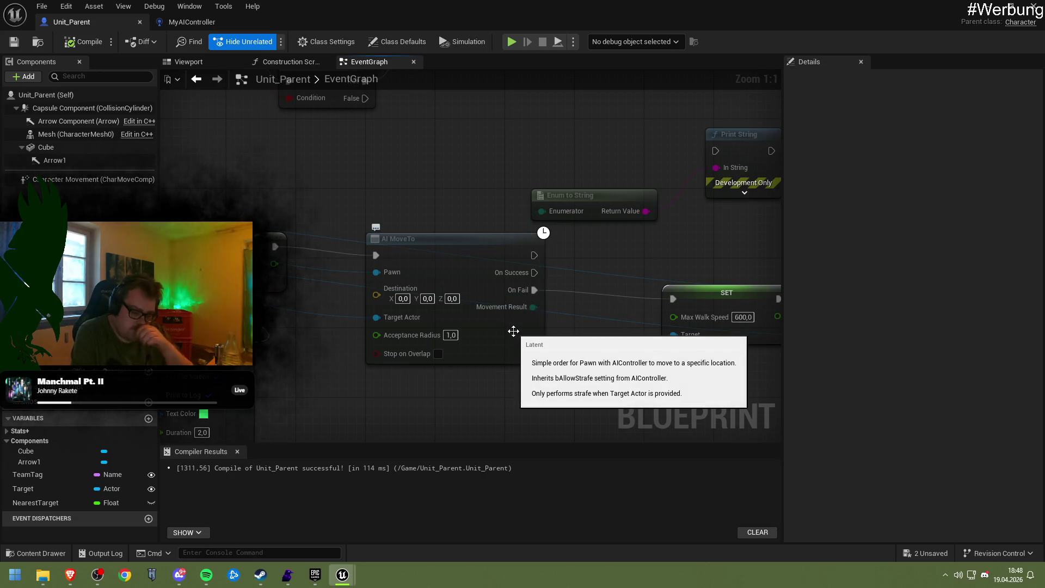
left_click_drag(513, 331, 354, 301)
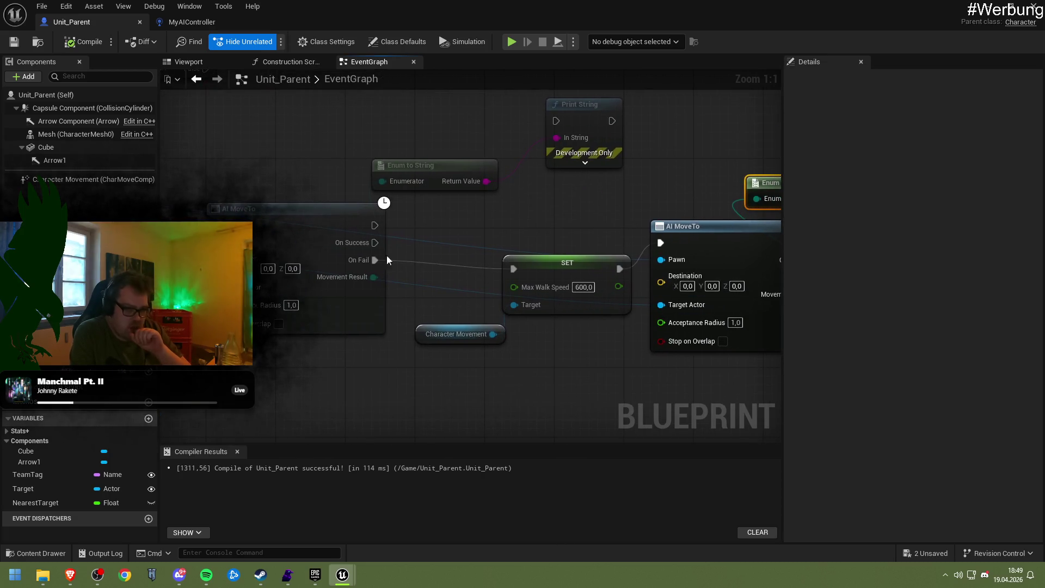
right_click(378, 260)
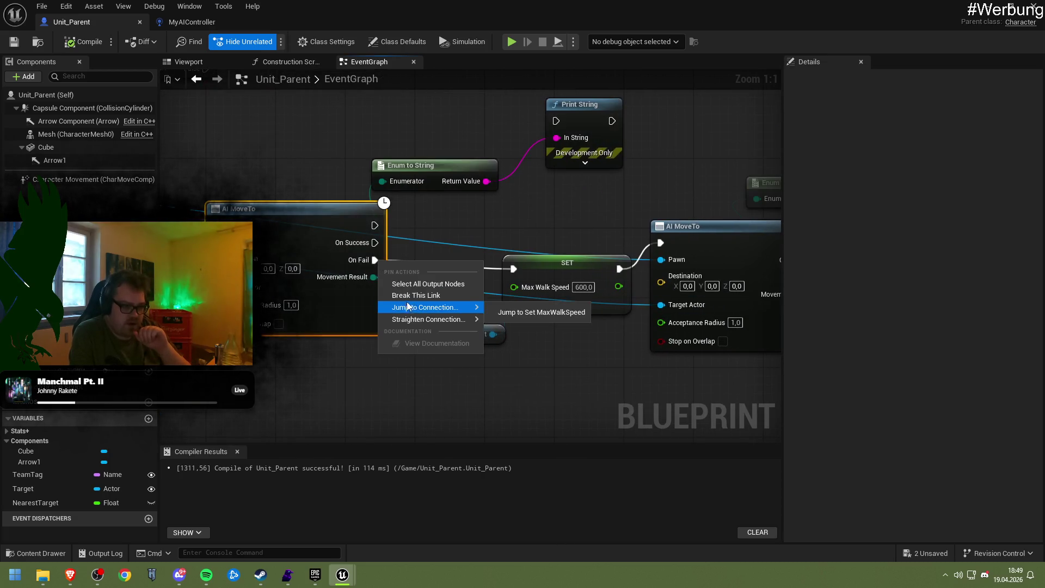
Step: Break the On Fail link and add a Delay of 3 after the first AI MoveTo, its Completed feeding SET
left_click(422, 289)
left_click(382, 224)
left_click_drag(395, 233, 448, 235)
type("delay")
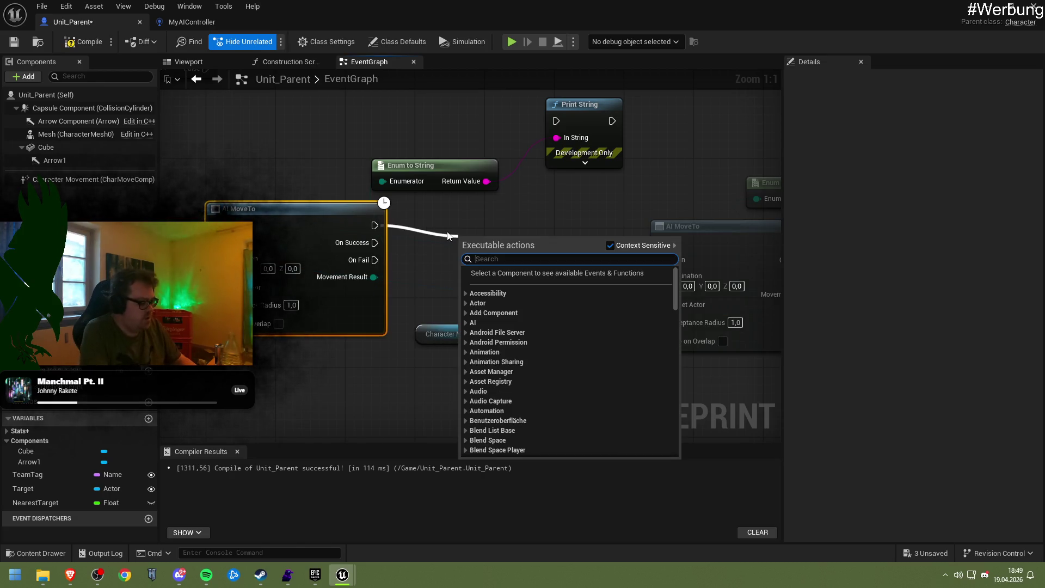
key("Return")
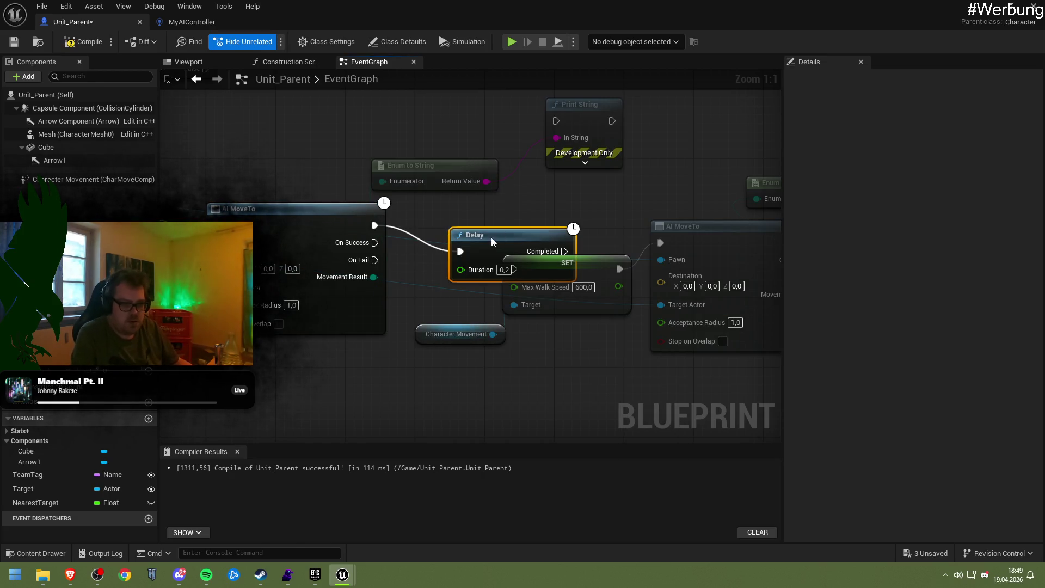
left_click_drag(491, 237, 439, 220)
left_click(450, 253)
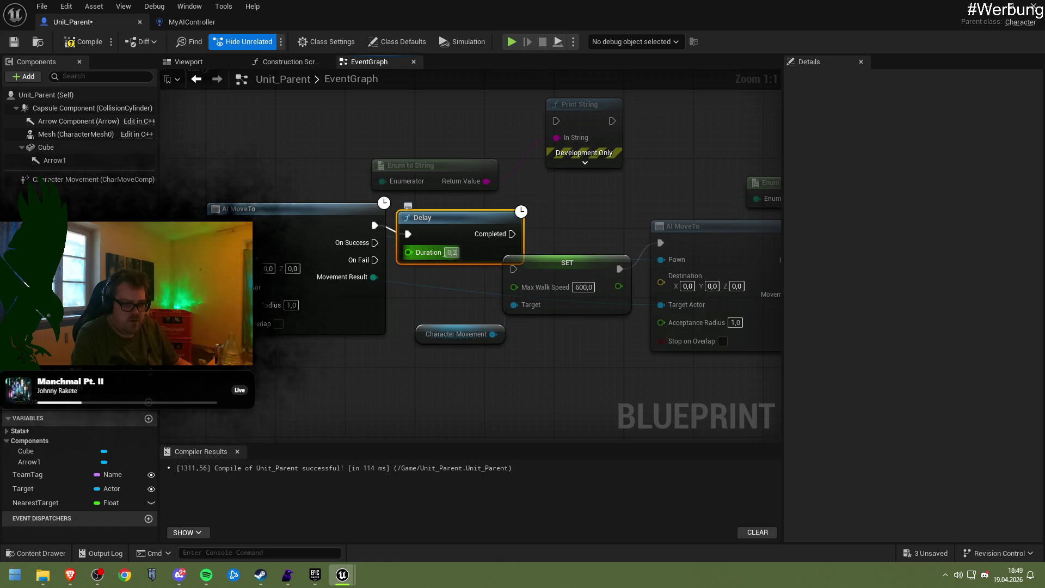
type("3")
key("Return")
mouse_move(506, 233)
left_mouse_down()
mouse_move(512, 268)
mouse_move(582, 277)
mouse_move(563, 275)
mouse_move(550, 291)
left_mouse_up()
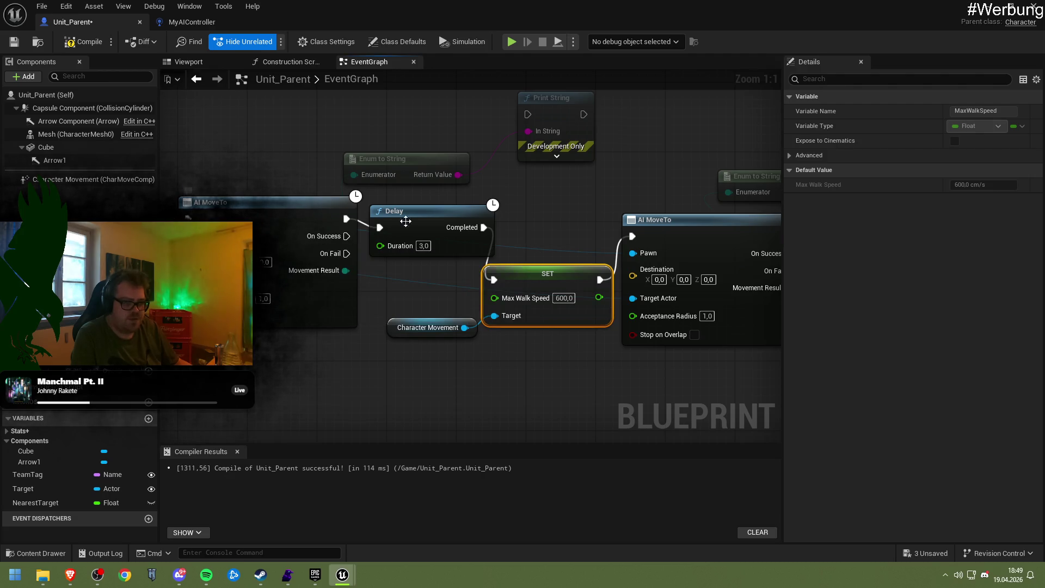
left_click_drag(396, 219, 518, 219)
Step: Add a Stop Movement Immediately node after AI MoveTo, then delete it and its Character Movement node
mouse_move(316, 224)
left_mouse_down()
mouse_move(255, 233)
mouse_move(341, 227)
left_mouse_up()
type("clear mo")
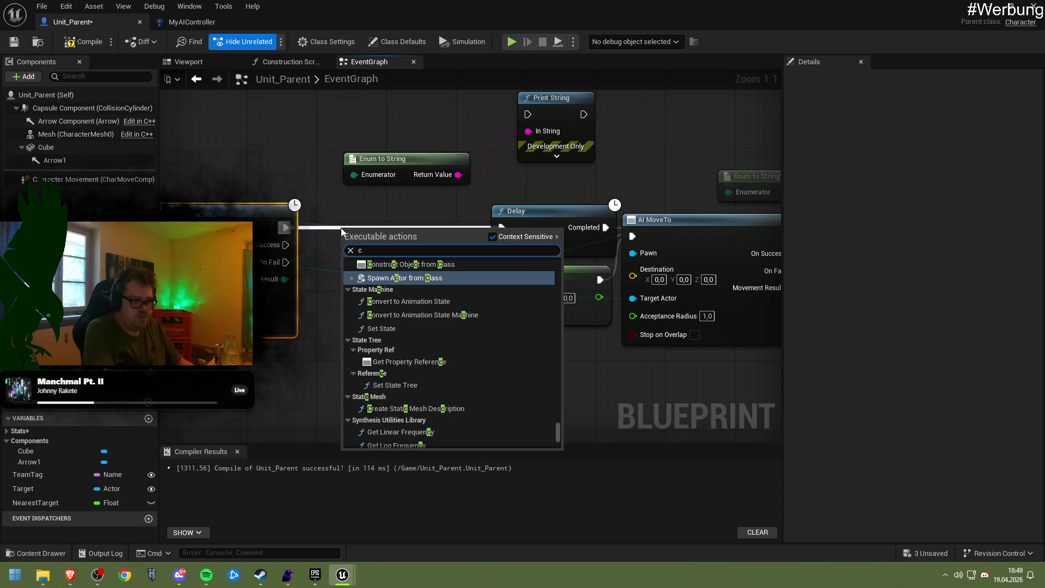
key("BackSpace")
key("BackSpace")
key("BackSpace")
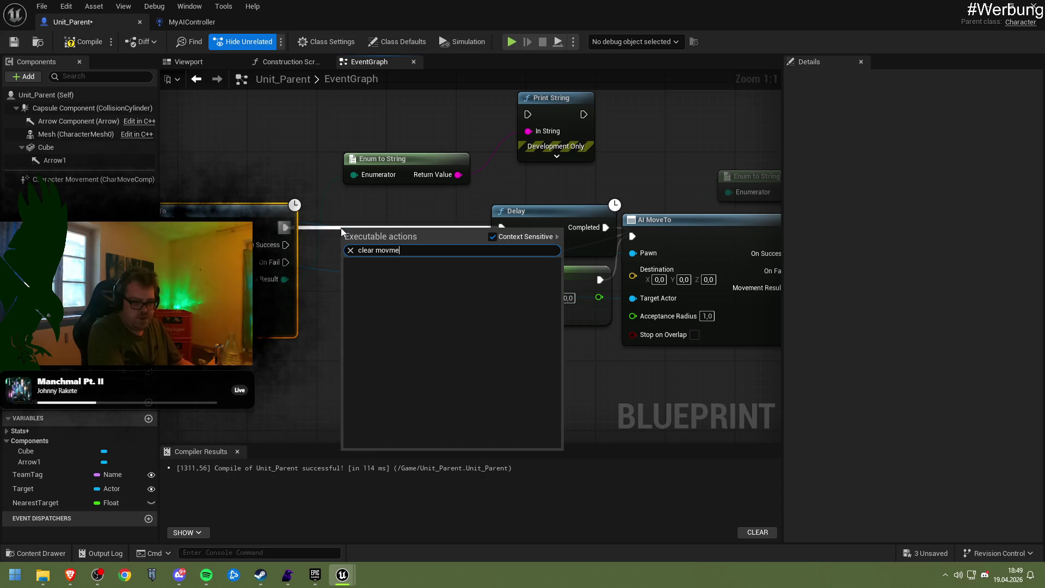
type("s")
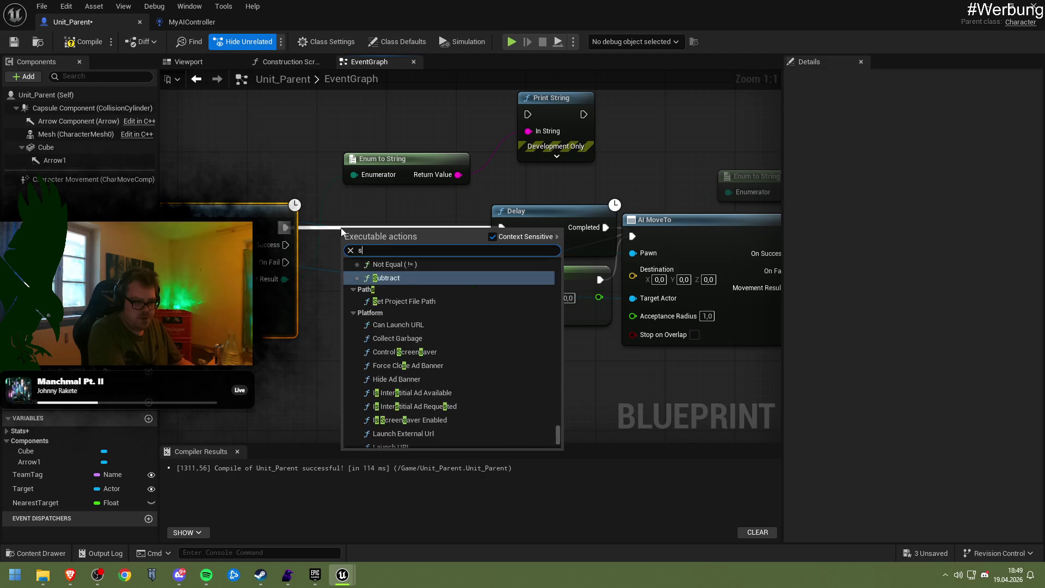
type("top mo")
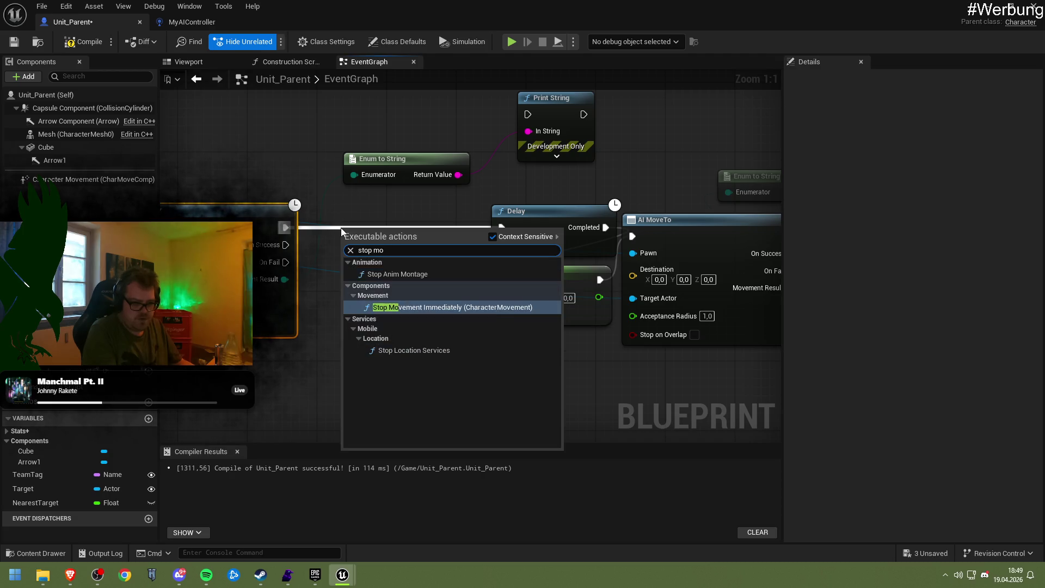
key("Return")
left_click_drag(384, 245, 384, 228)
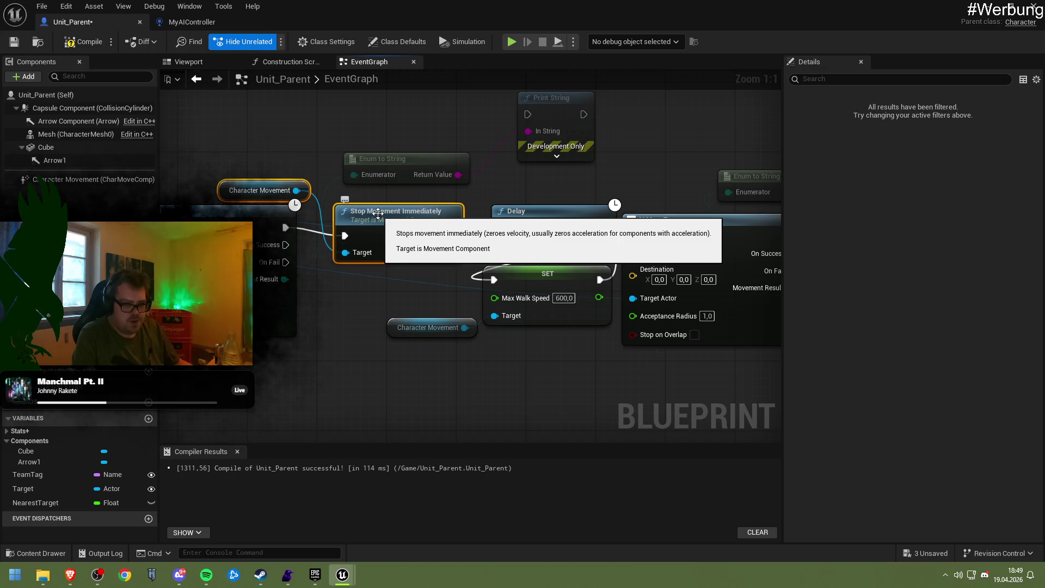
key("Delete")
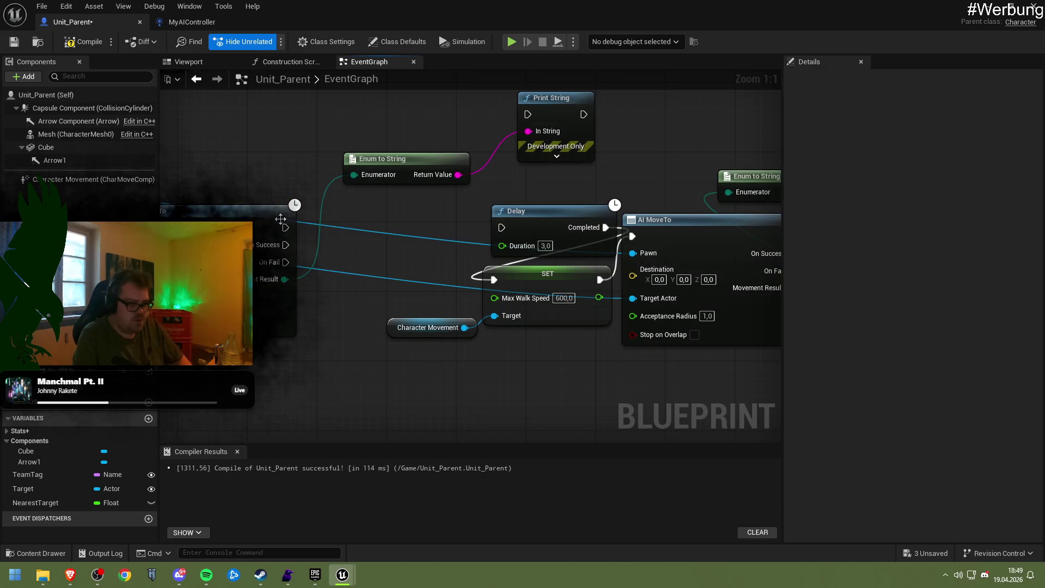
Step: Begin another node search from AI MoveTo, then switch to the Brave browser
left_click_drag(289, 229, 341, 226)
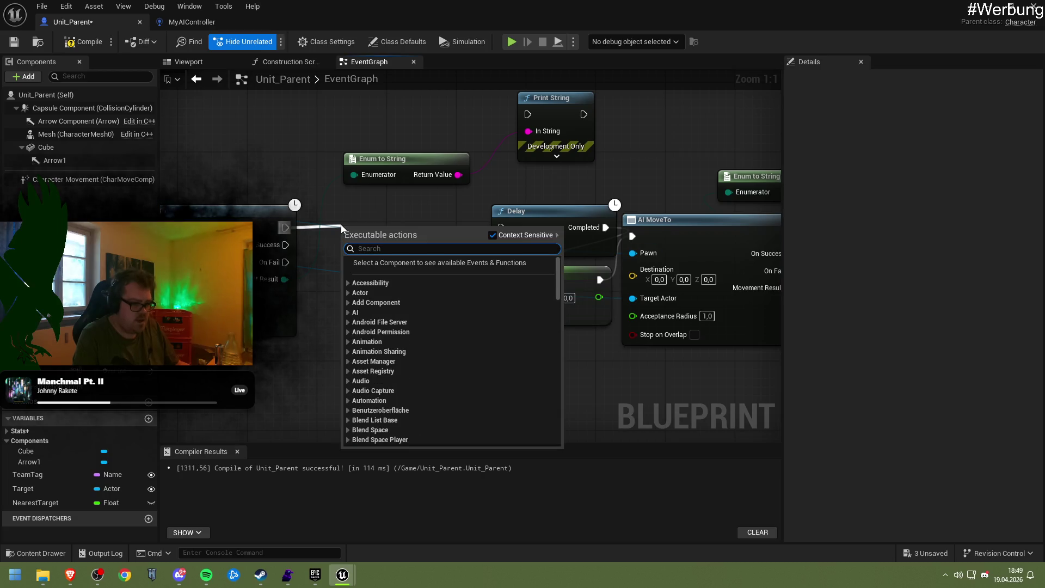
type("stop")
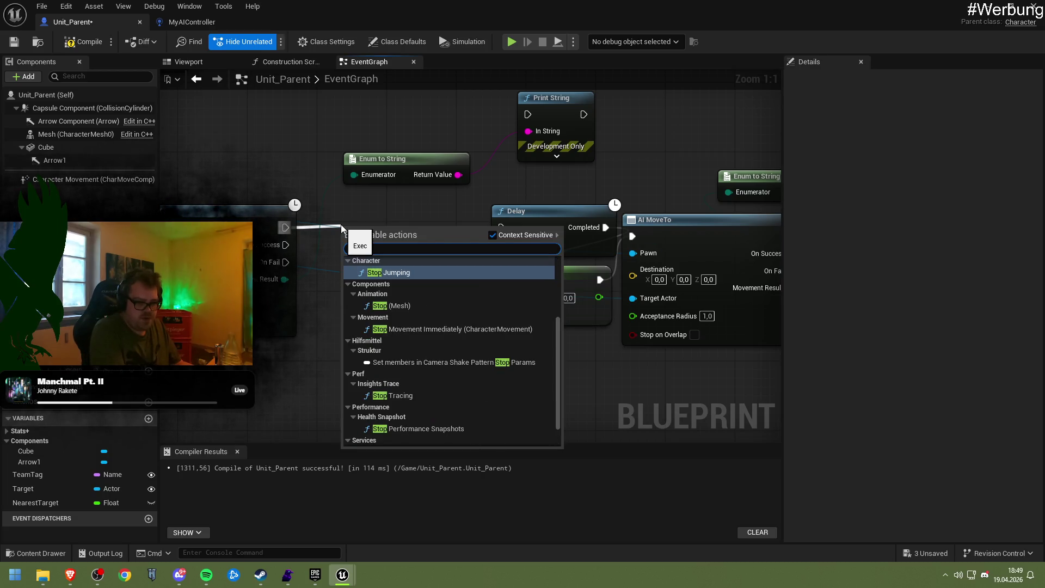
left_click(70, 575)
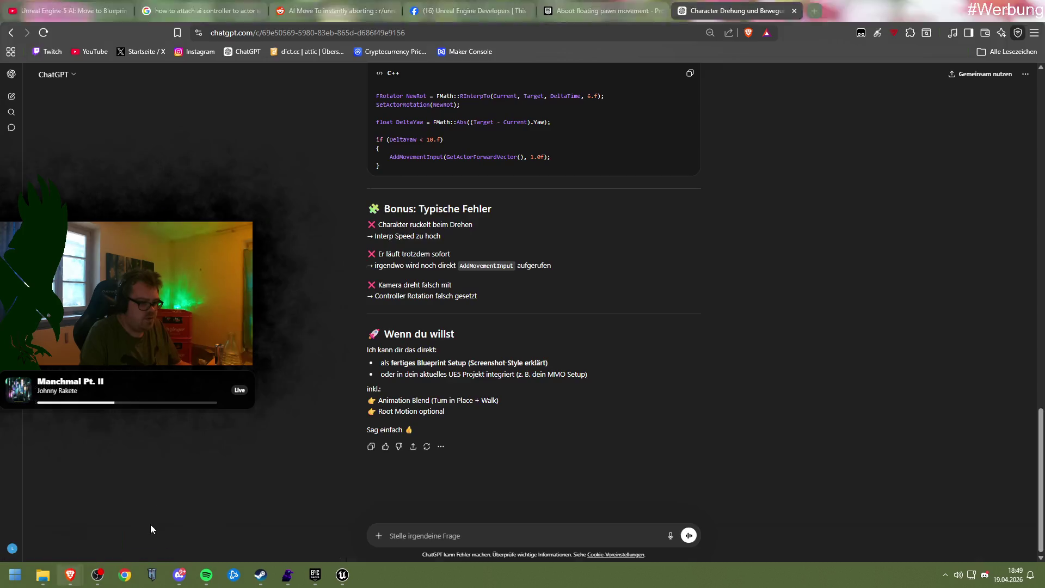
Step: Search Google for 'abort ai move to' and open the r/unrealengine thread on cancelling AI Move To
left_click(332, 38)
type("abo")
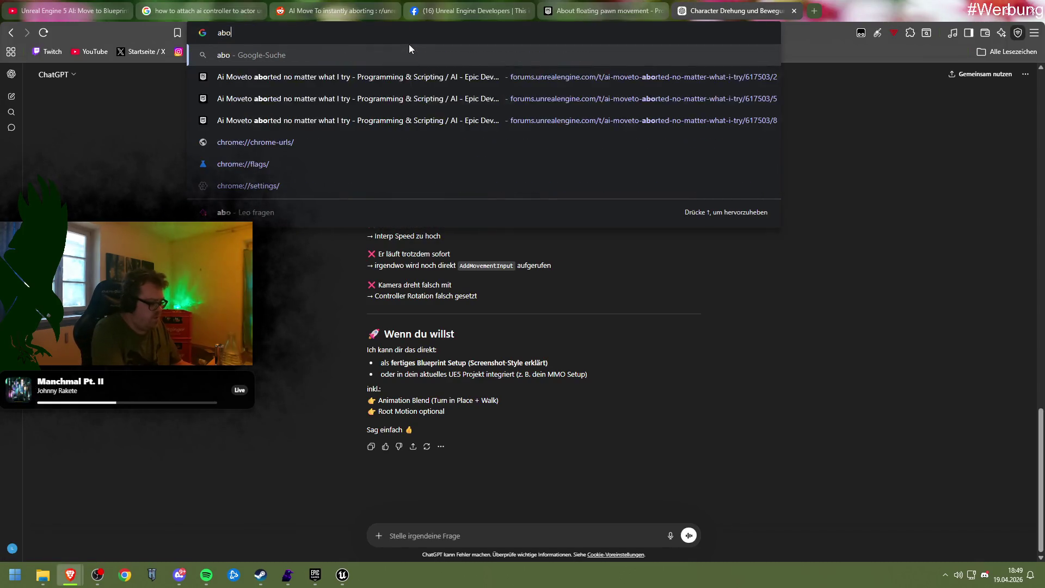
type("rt ai move to")
key("Return")
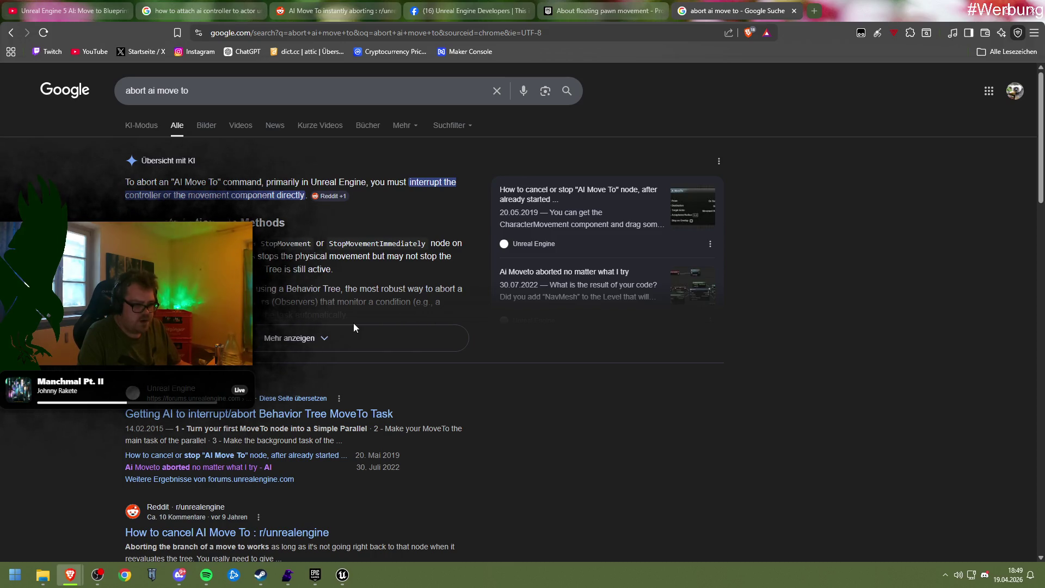
scroll(424, 357, "down", 3)
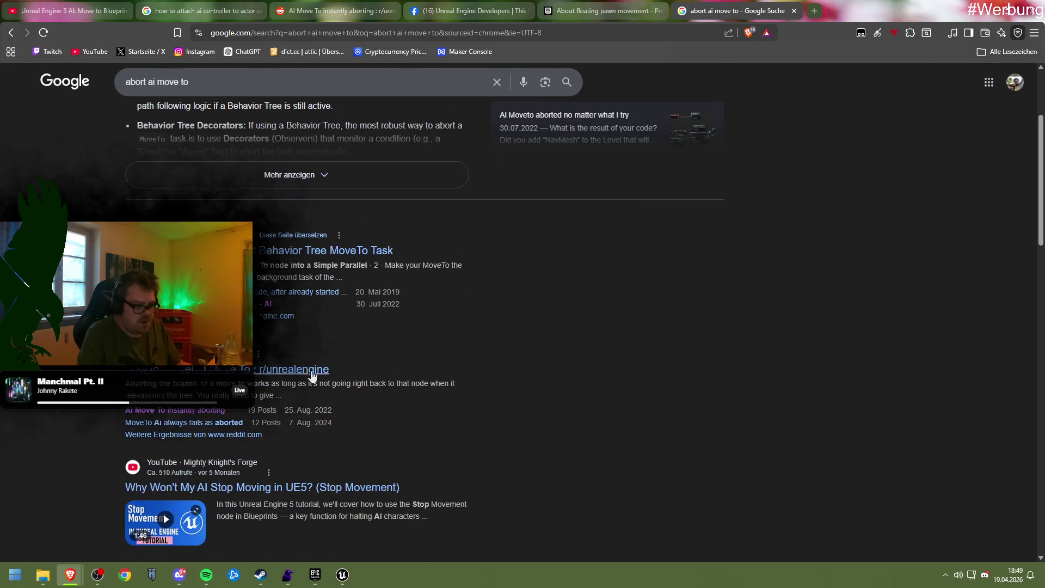
left_click(293, 370)
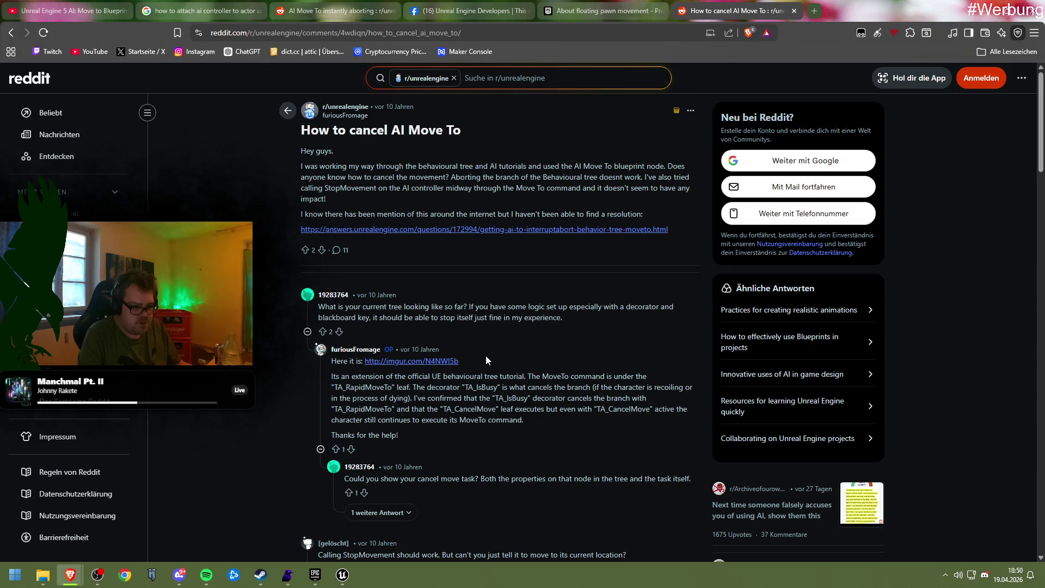
Step: View the linked behavior tree image on imgur enlarged, then close the imgur page
left_click(454, 362)
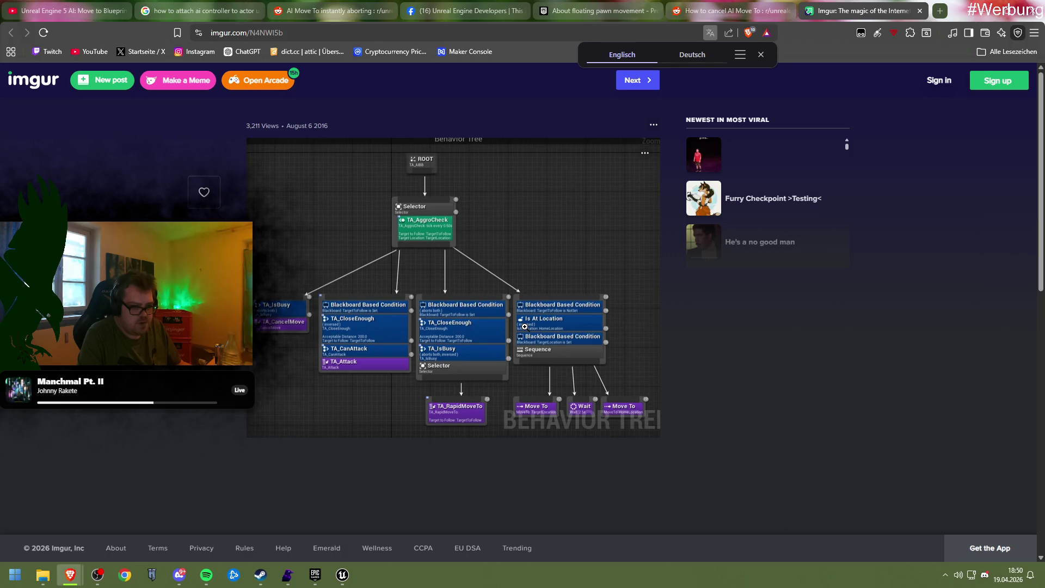
left_click(441, 318)
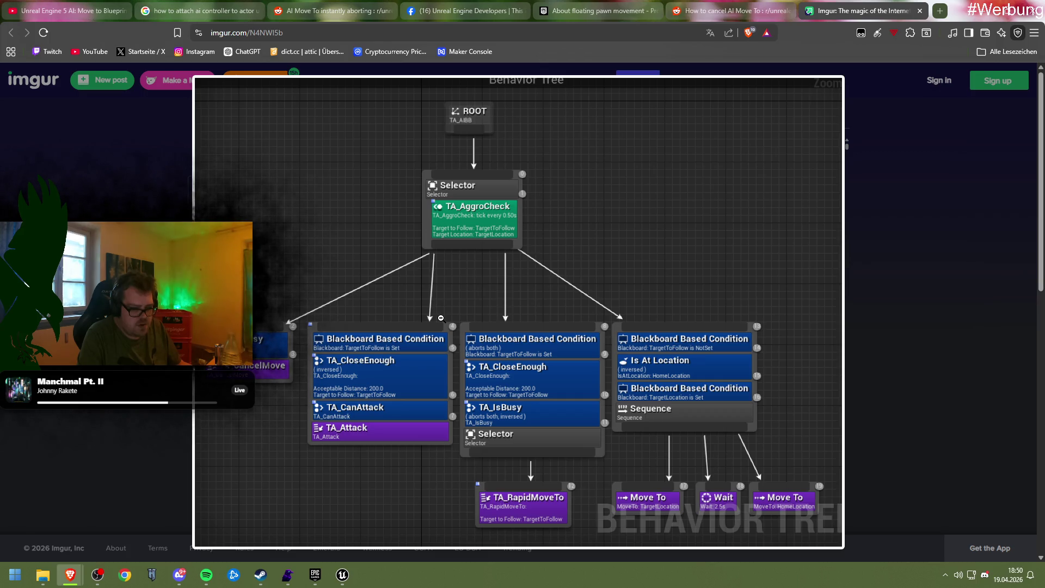
left_click(441, 318)
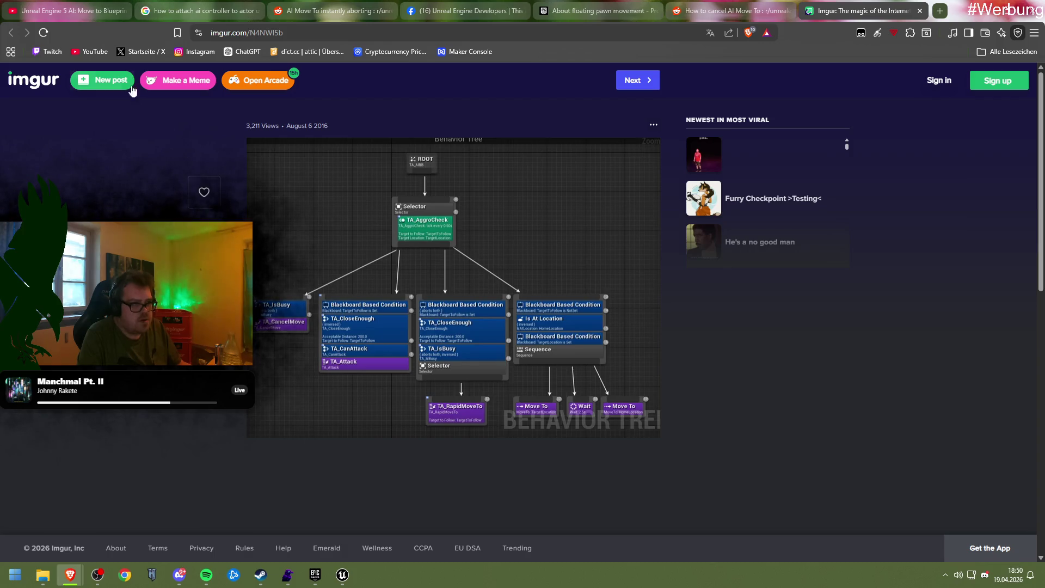
left_click(920, 11)
Step: Read the later StopMovement replies in the thread, then return to the Unreal Blueprint editor
scroll(558, 335, "down", 5)
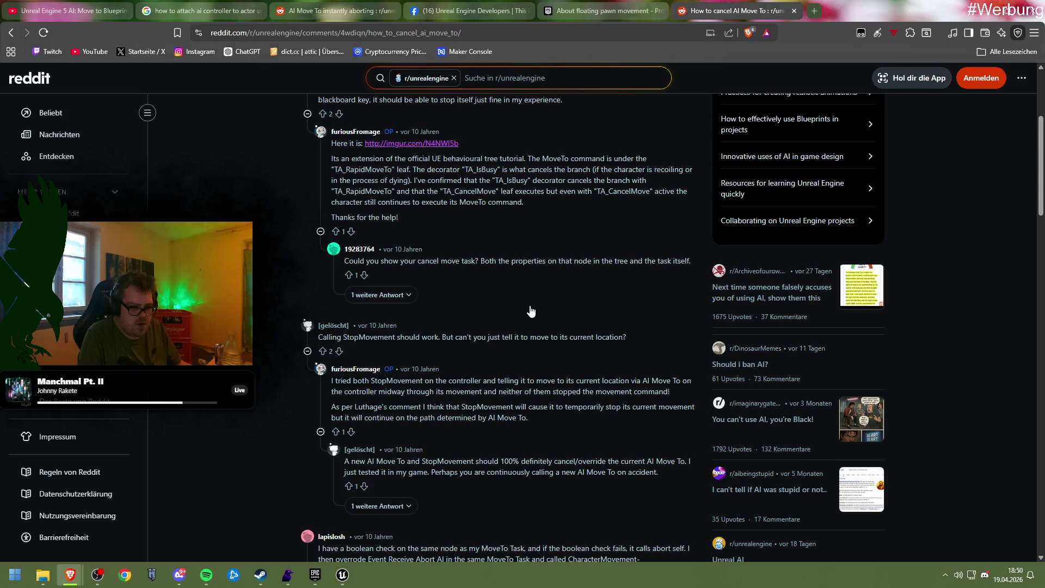
scroll(532, 311, "down", 1)
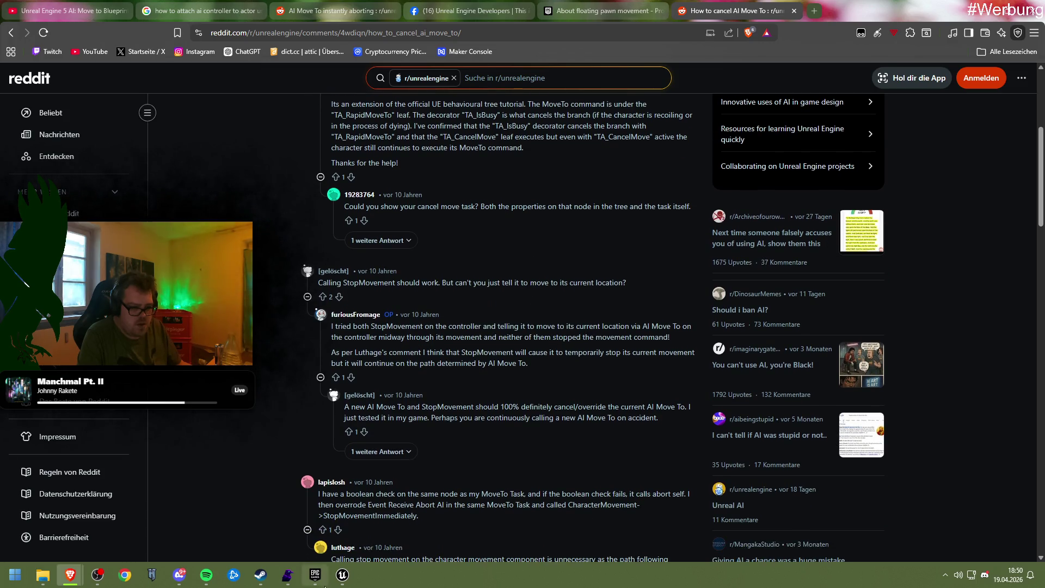
mouse_move(342, 574)
left_click(390, 529)
Step: Move the Delay node left and try a search from its Completed output, adding nothing
left_click_drag(523, 209, 375, 209)
left_click_drag(455, 227, 502, 226)
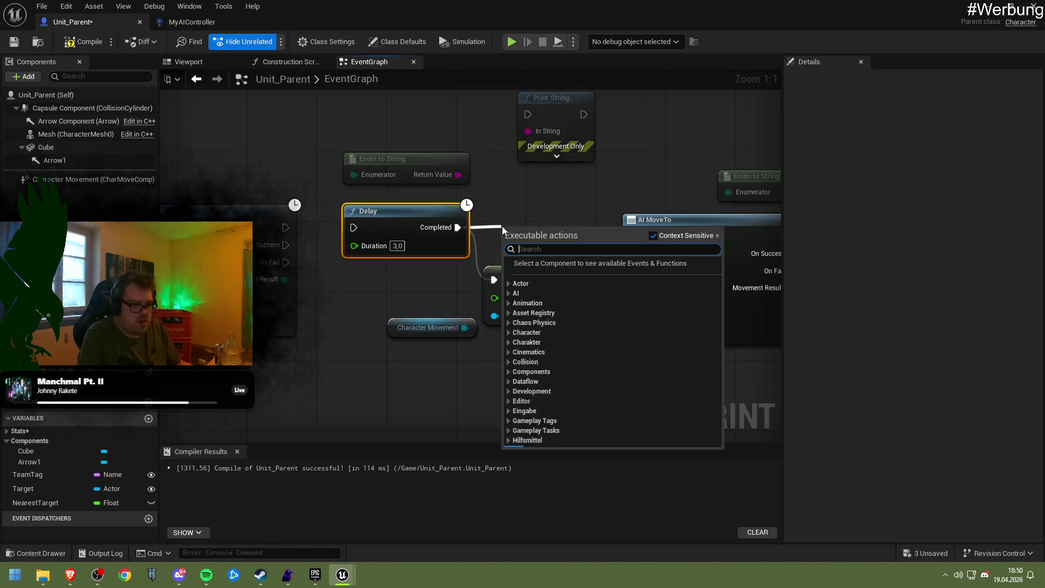
type("canceset")
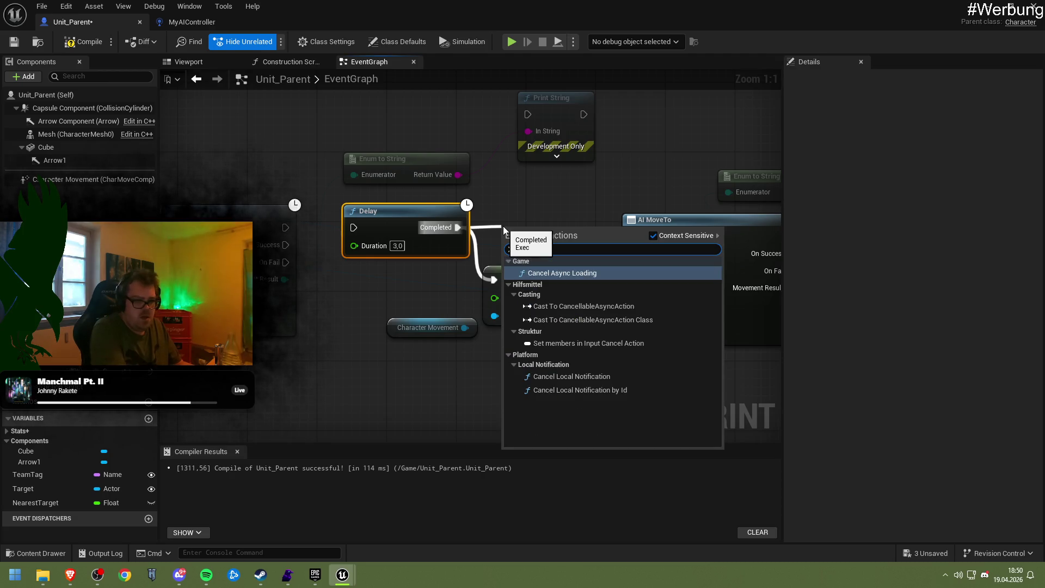
type("ignore")
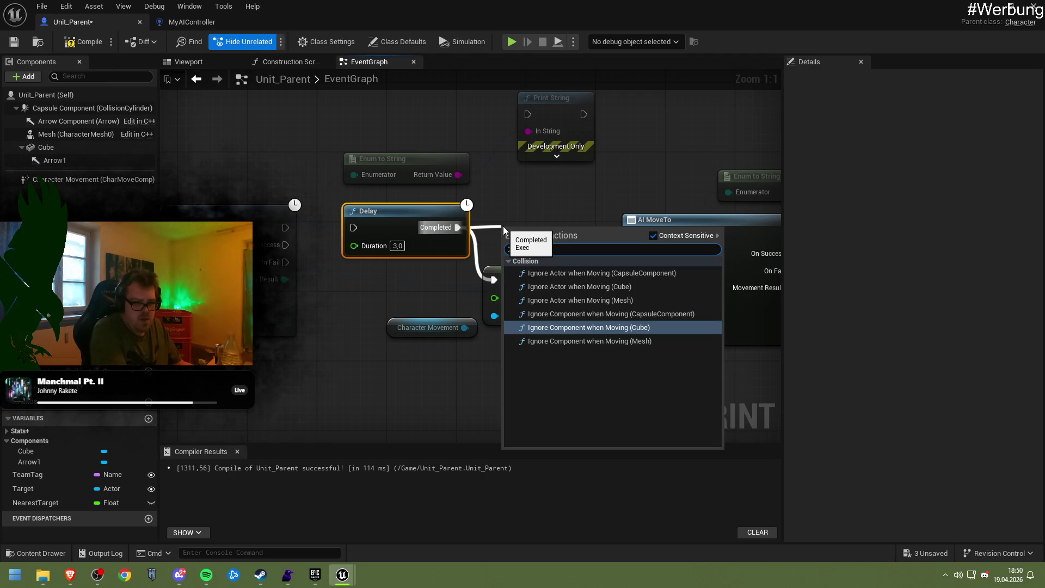
left_click(460, 170)
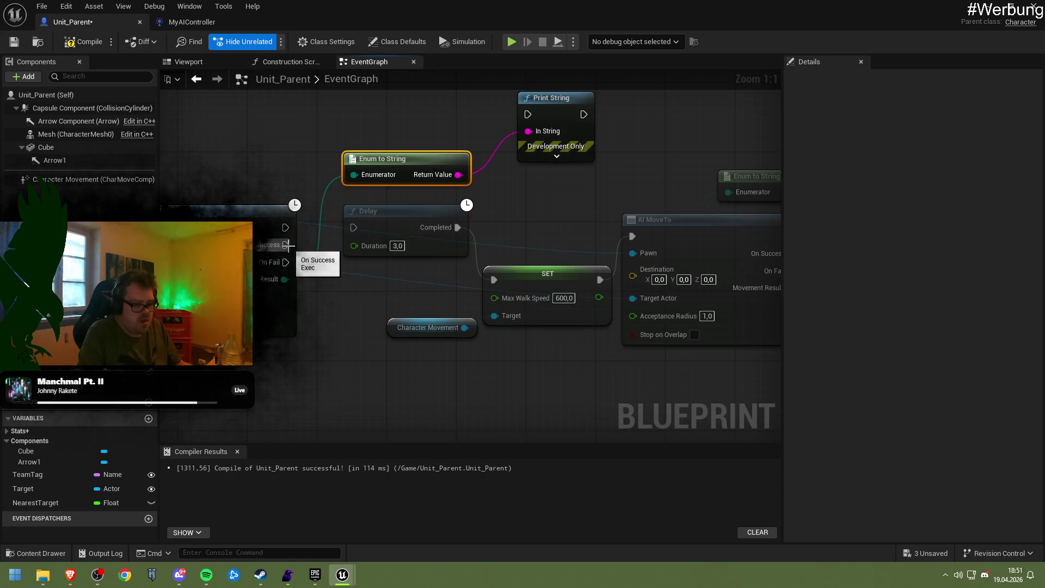
Step: Add a Stop Active Movement node from Character Movement, then delete it as the wrong node
left_click_drag(469, 331, 514, 218)
type("canel")
key("BackSpace")
key("BackSpace")
type("c")
key("ctrl+a")
type("movement")
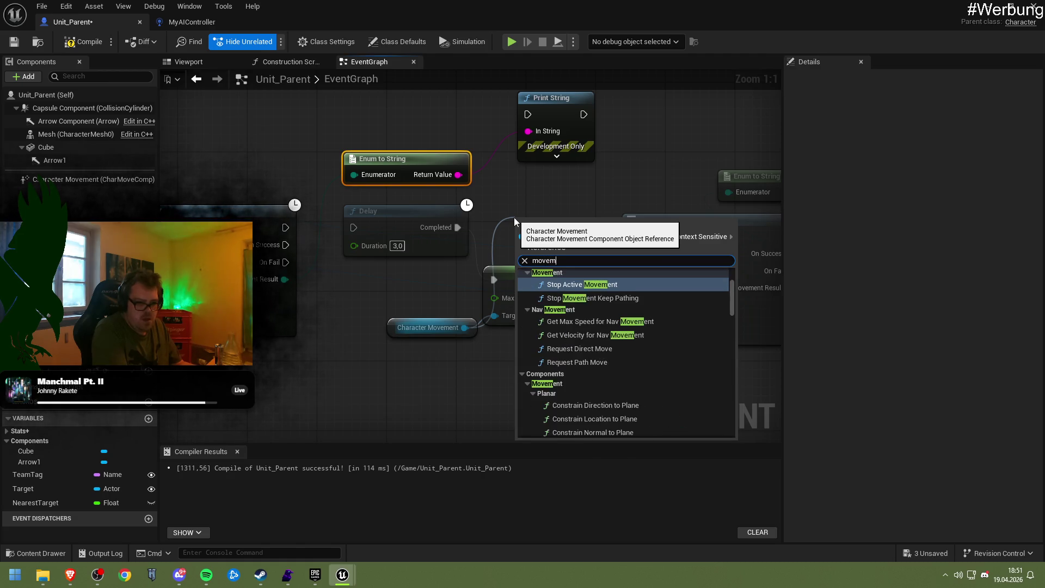
key("Return")
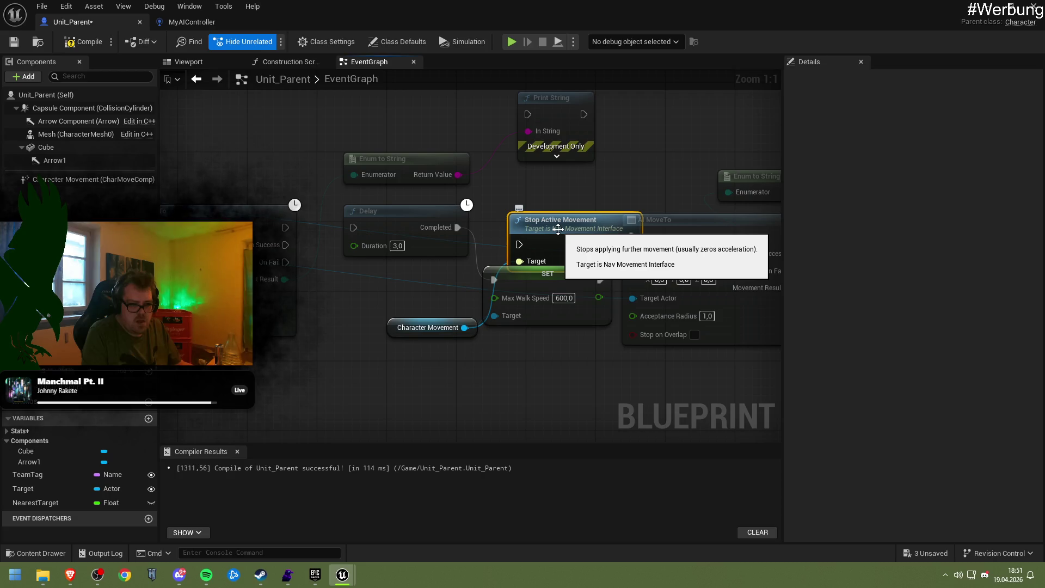
key("Delete")
Step: Browse the 'movement' actions available from the Character Movement reference
left_click_drag(465, 328, 536, 234)
type("movement")
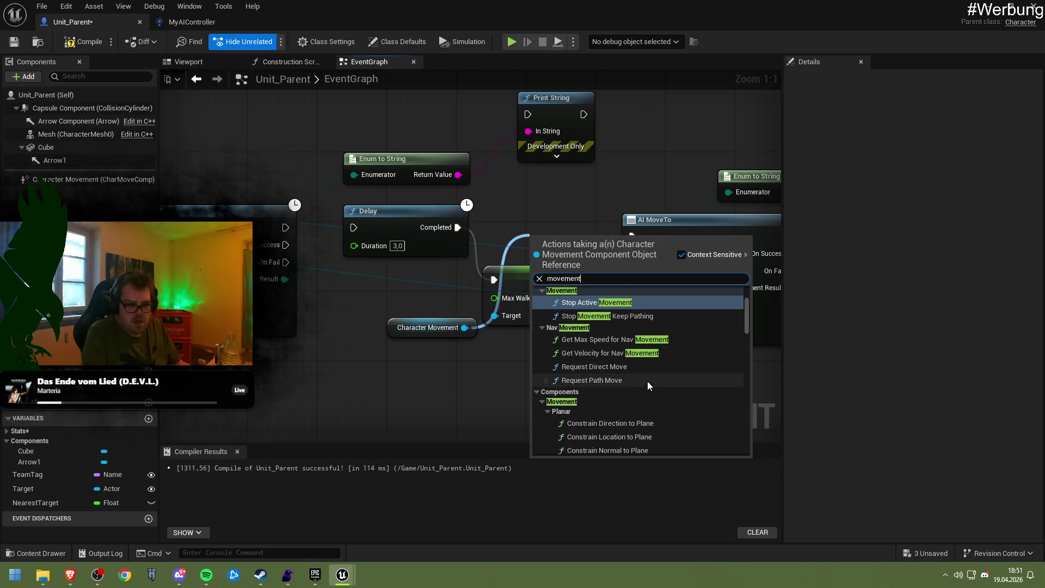
scroll(648, 390, "down", 8)
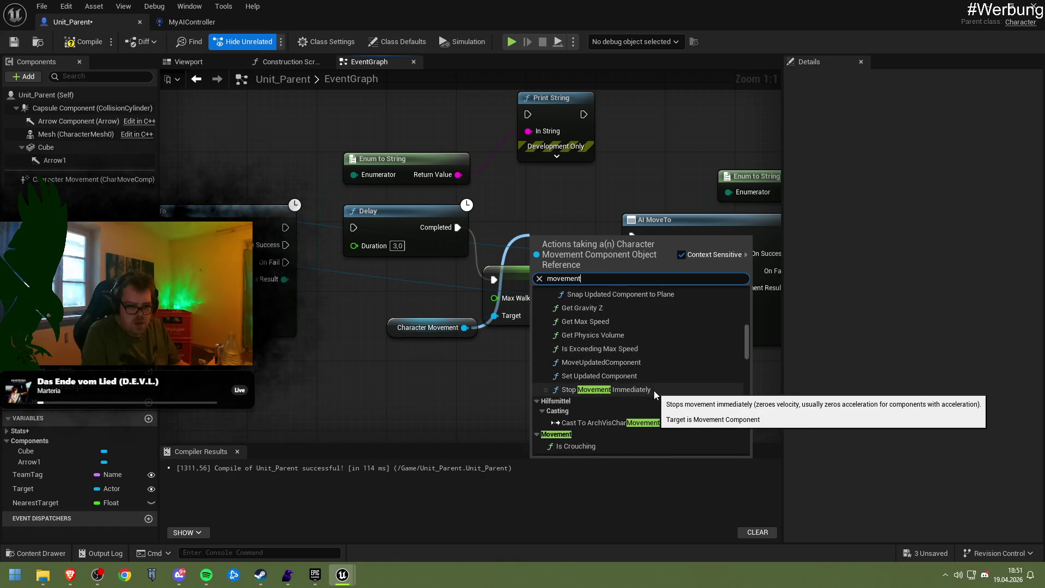
scroll(655, 391, "down", 5)
scroll(654, 390, "down", 5)
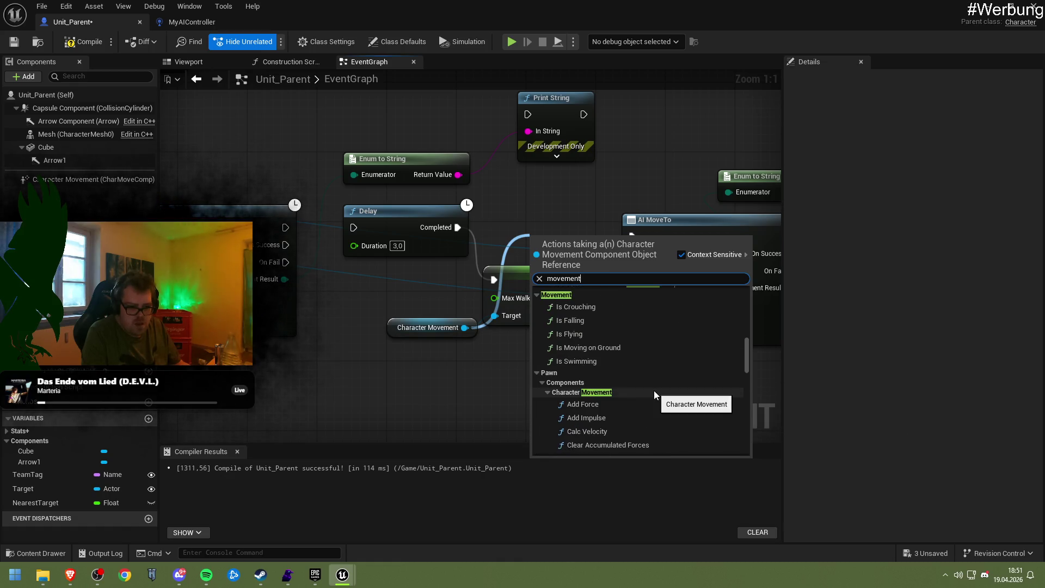
scroll(655, 390, "down", 3)
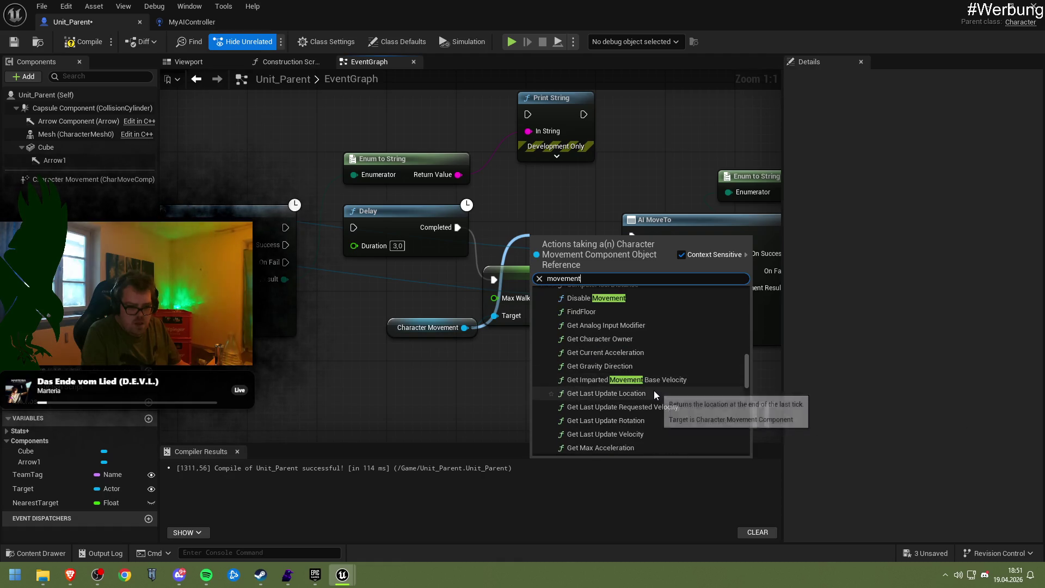
scroll(654, 390, "down", 3)
scroll(654, 391, "down", 3)
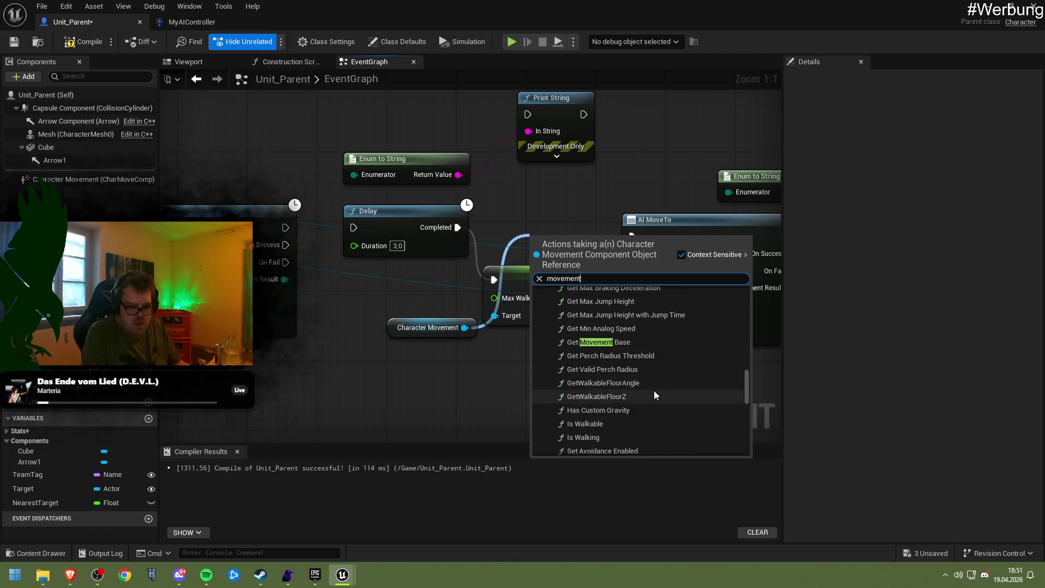
scroll(655, 390, "down", 3)
Step: Add Stop Movement Immediately from Character Movement by searching 'stop movemen'
left_click_drag(465, 327, 534, 217)
type("stop mo")
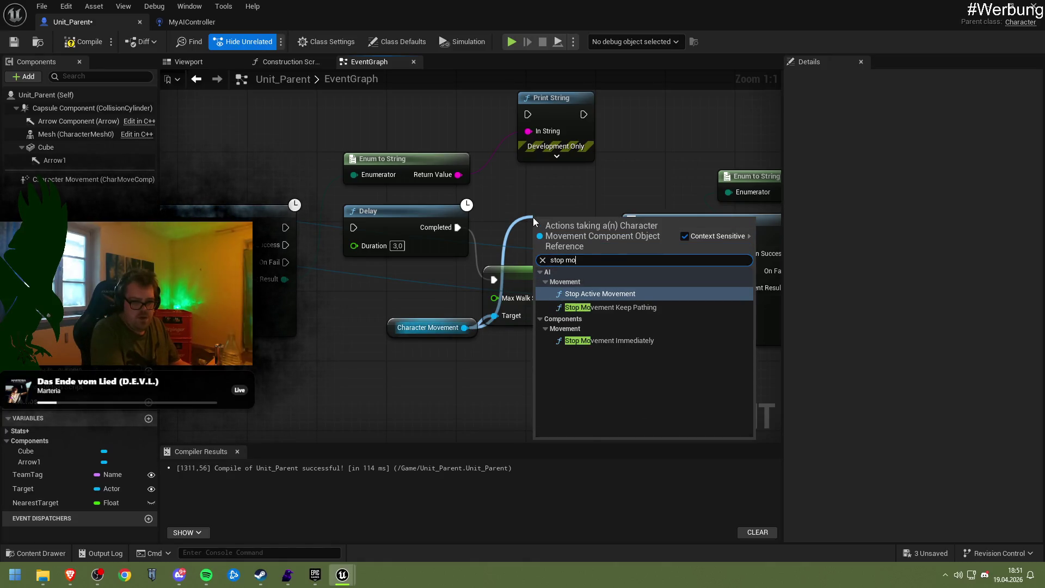
type("e")
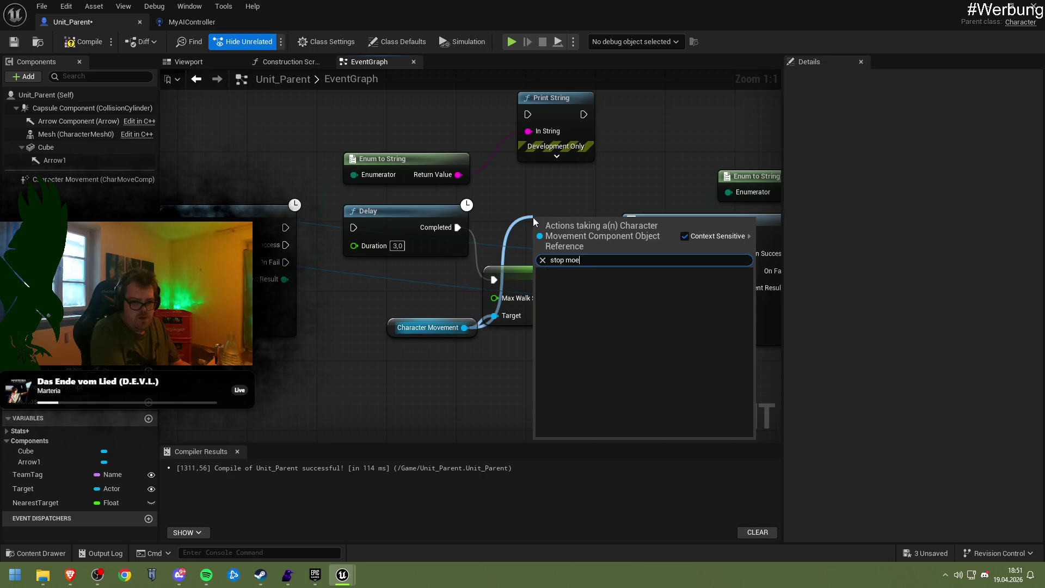
key("BackSpace")
type("vement")
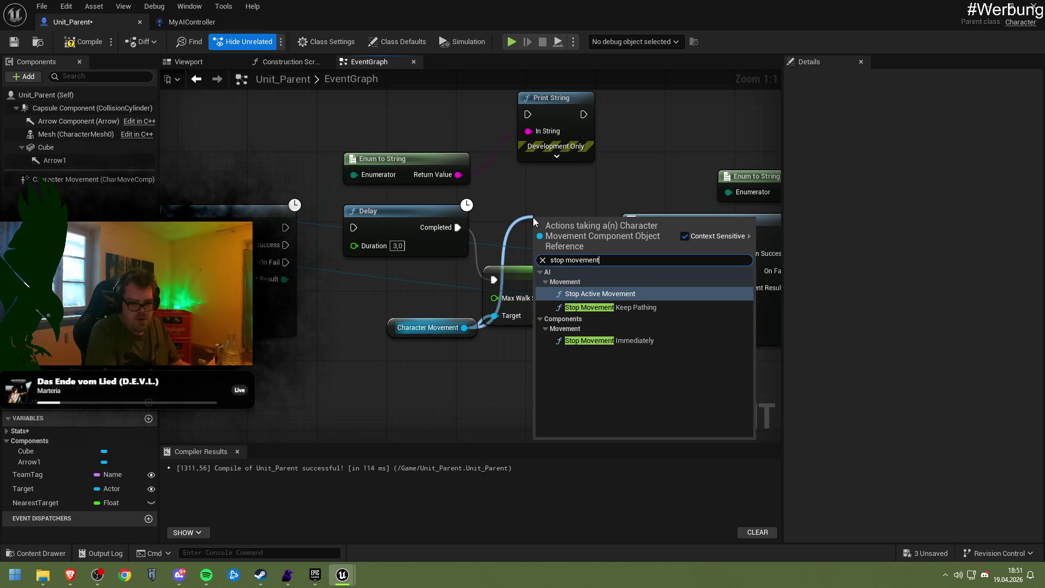
key("Down")
key("Down")
key("Return")
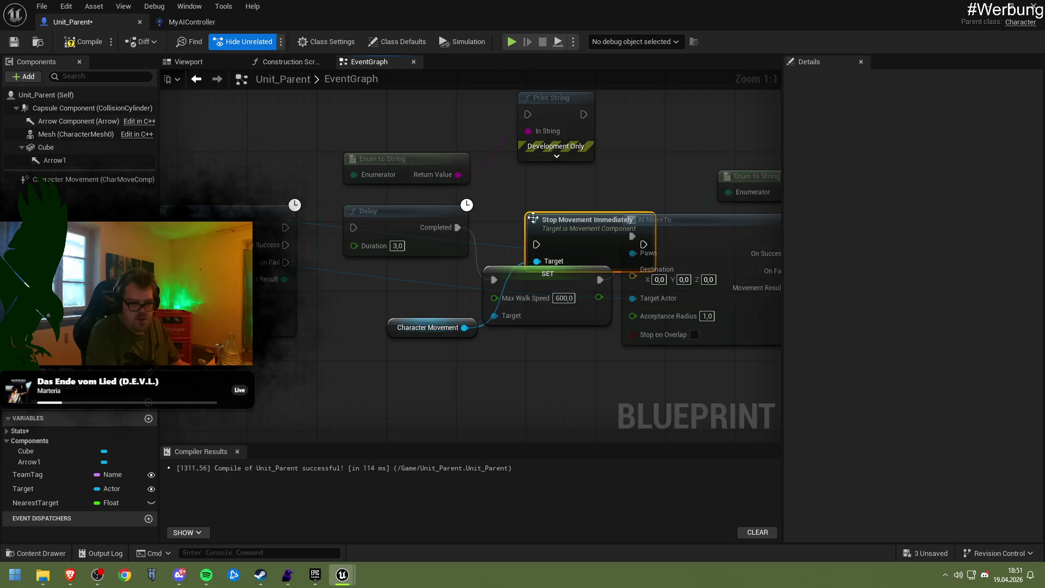
Step: Wire AI MoveTo into Delay, then Stop Movement Immediately, then SET
mouse_move(557, 235)
left_mouse_down()
mouse_move(517, 213)
mouse_move(498, 225)
left_mouse_up()
left_click_drag(600, 227, 494, 280)
left_click_drag(285, 227, 353, 227)
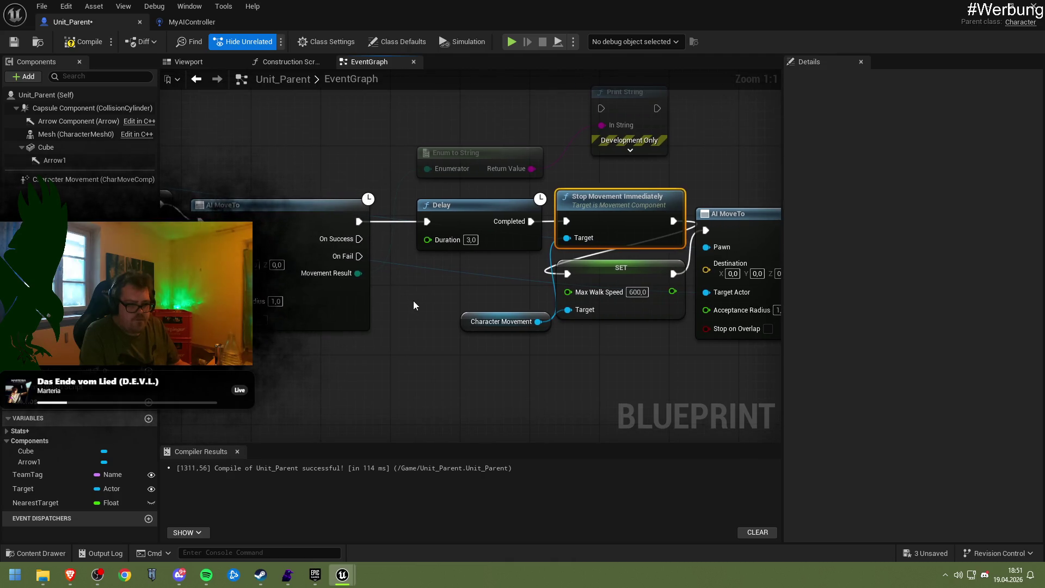
Step: Compile Unit_Parent and play-test the level from the level editor
left_click(82, 42)
left_click(988, 6)
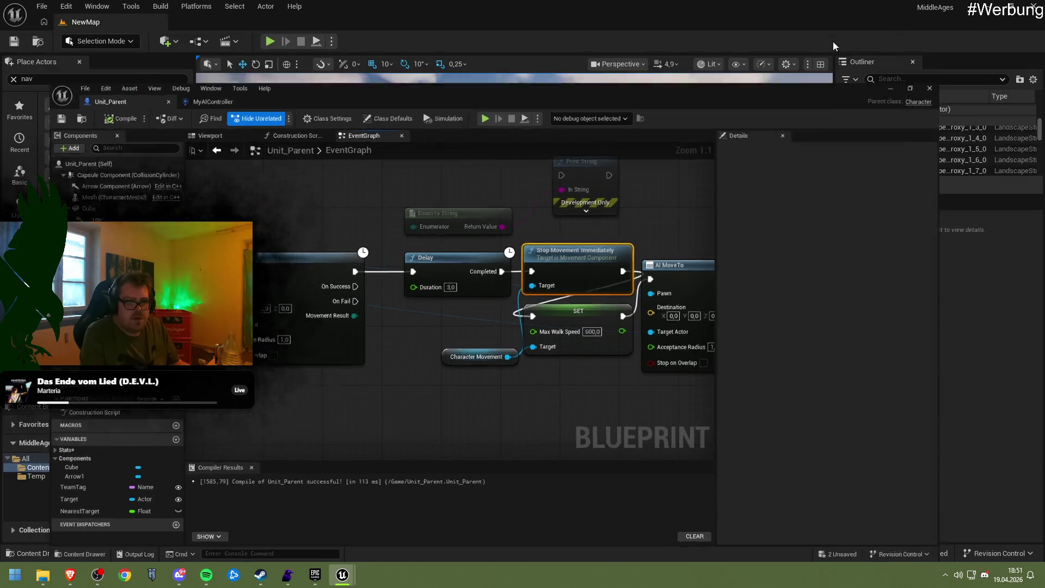
left_click(270, 43)
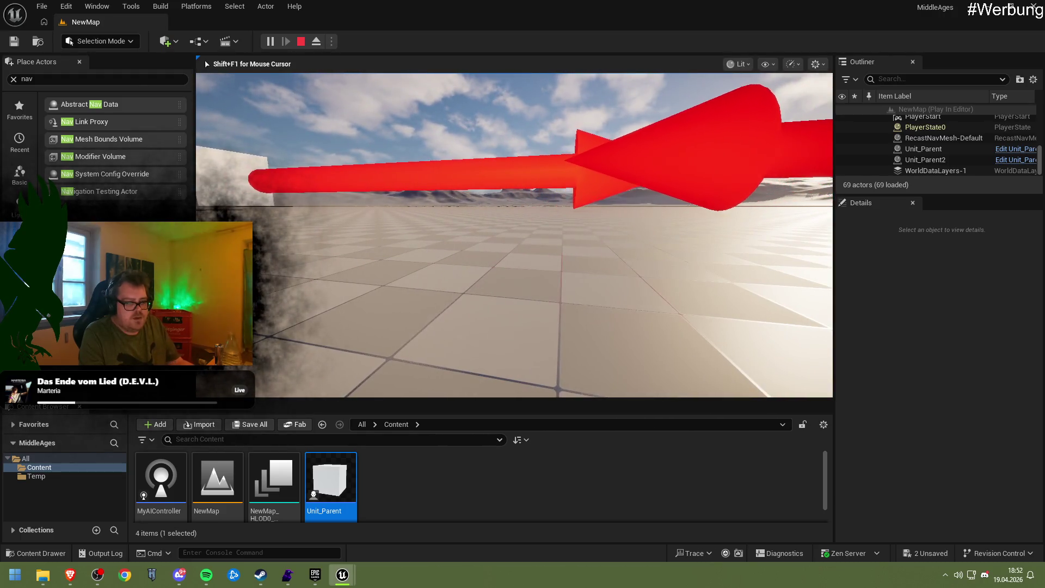
key("Escape")
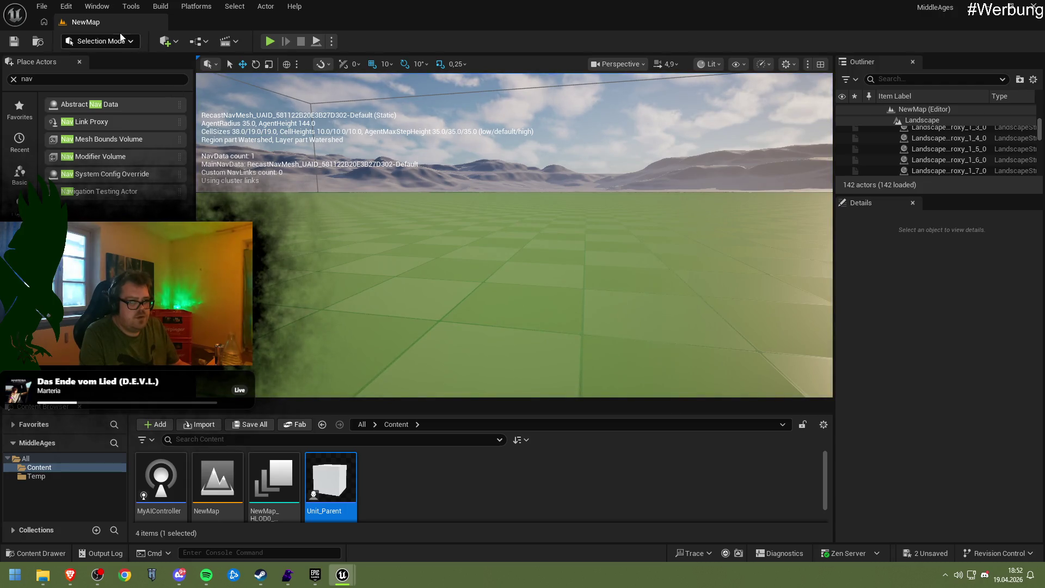
right_click(380, 475)
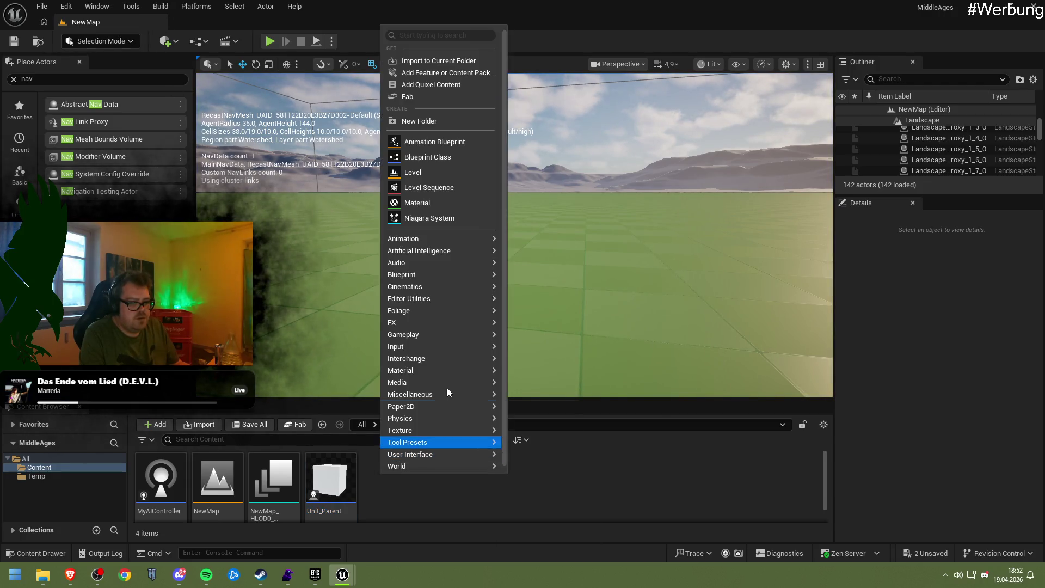
Step: Create a Behavior Tree asset in Content, name it AI_BHVOIR, and open it in the editor
mouse_move(434, 252)
left_click(532, 256)
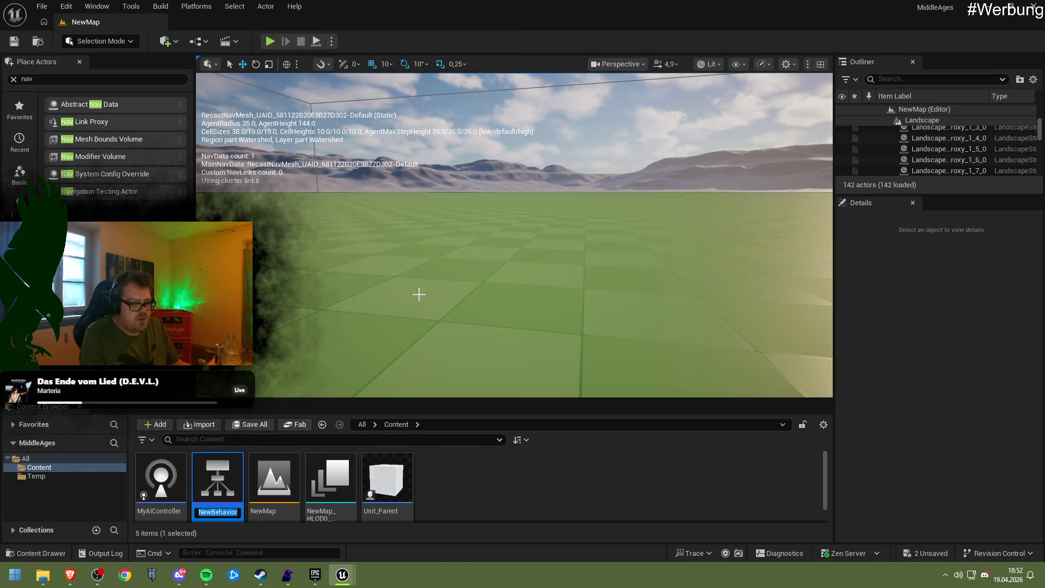
type("AI BHA")
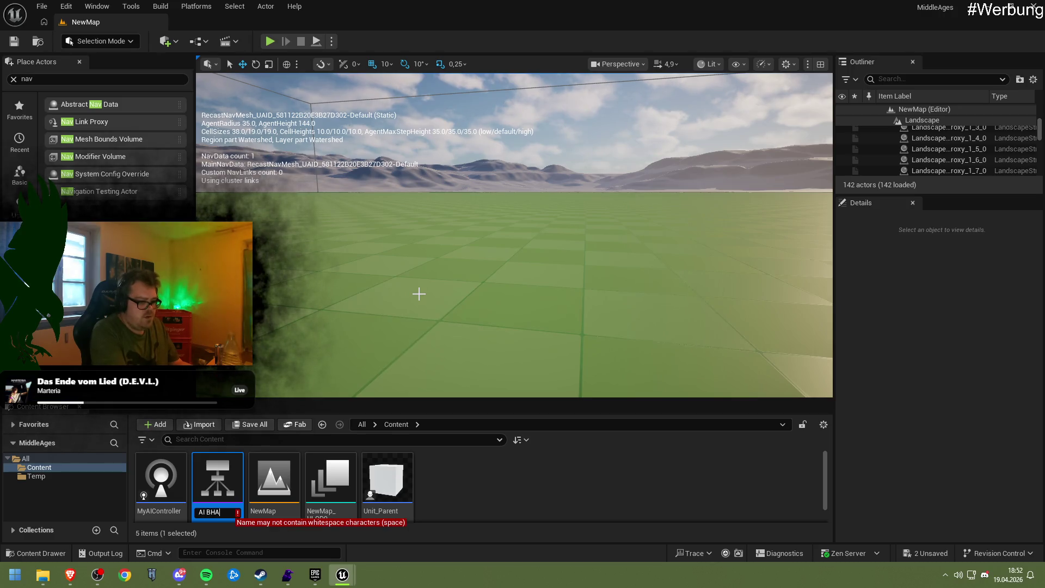
key("BackSpace")
key("BackSpace")
key("BackSpace")
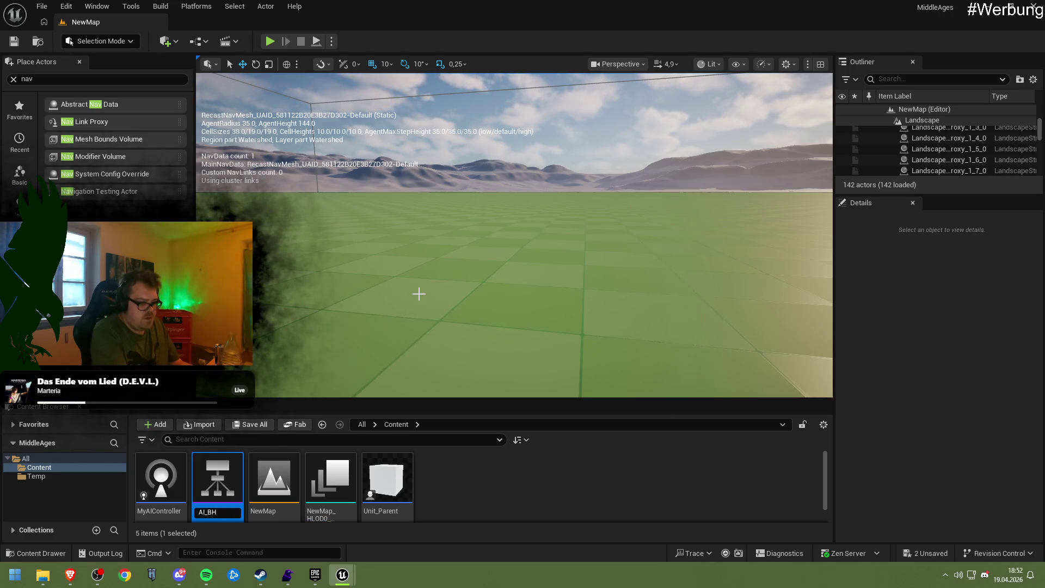
type("VOIR")
key("Return")
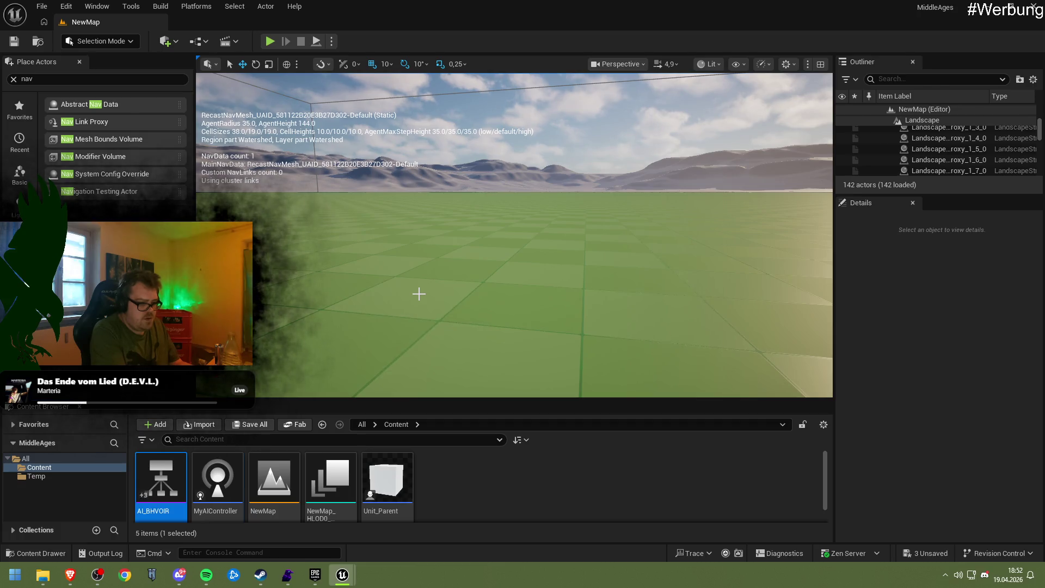
key("Return")
mouse_move(399, 314)
left_mouse_down()
mouse_move(419, 269)
mouse_move(399, 288)
mouse_move(378, 361)
left_mouse_up()
Step: Try a Selector under ROOT, check the Blackboard Asset choices, and remove the Selector again
left_click(418, 165)
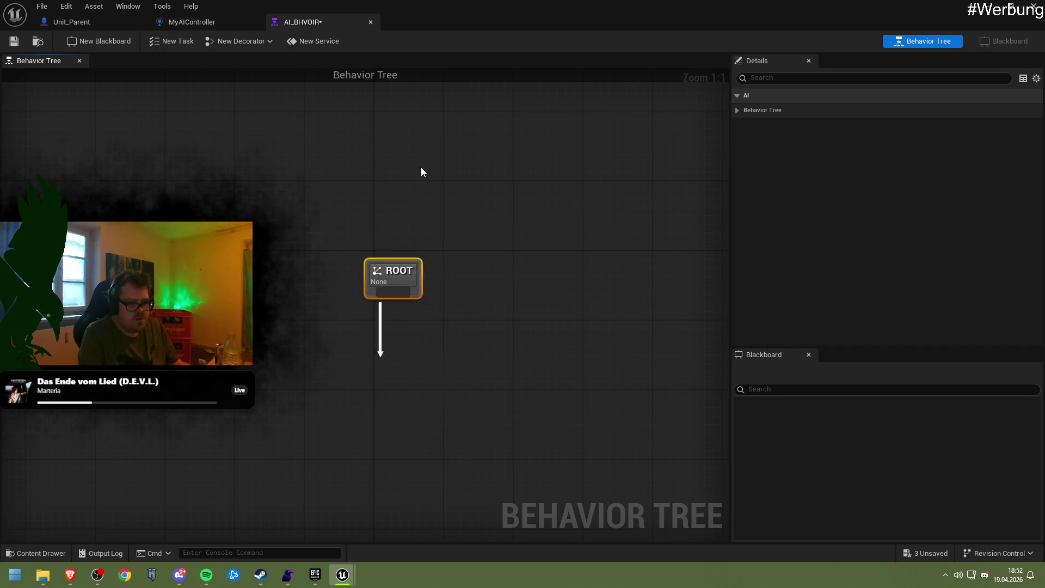
key("Delete")
left_click(396, 270)
mouse_move(398, 275)
left_mouse_down()
mouse_move(443, 263)
mouse_move(441, 240)
left_mouse_up()
left_click(823, 110)
left_click(932, 125)
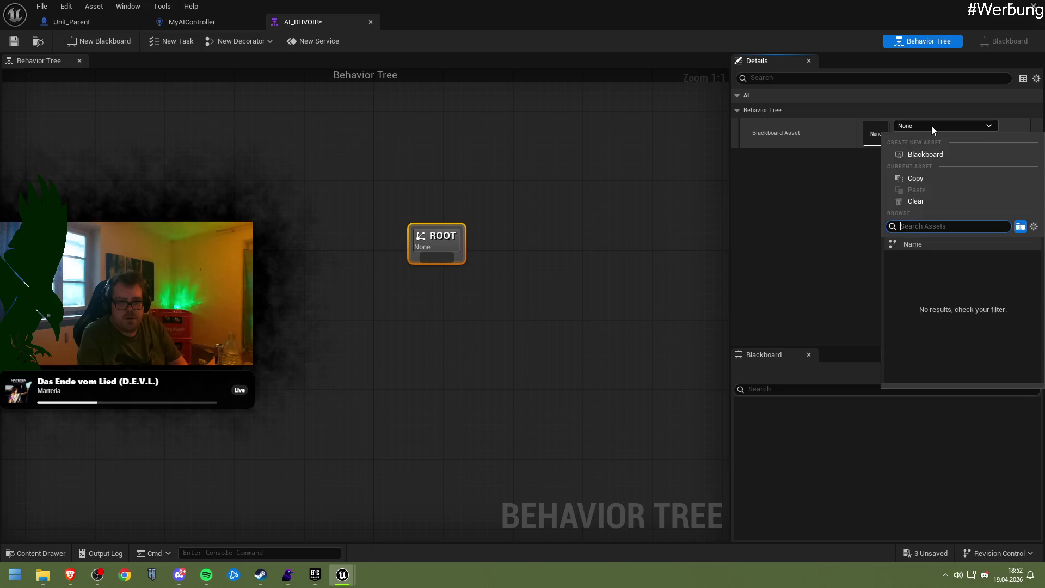
left_click(932, 126)
left_click_drag(437, 257, 433, 310)
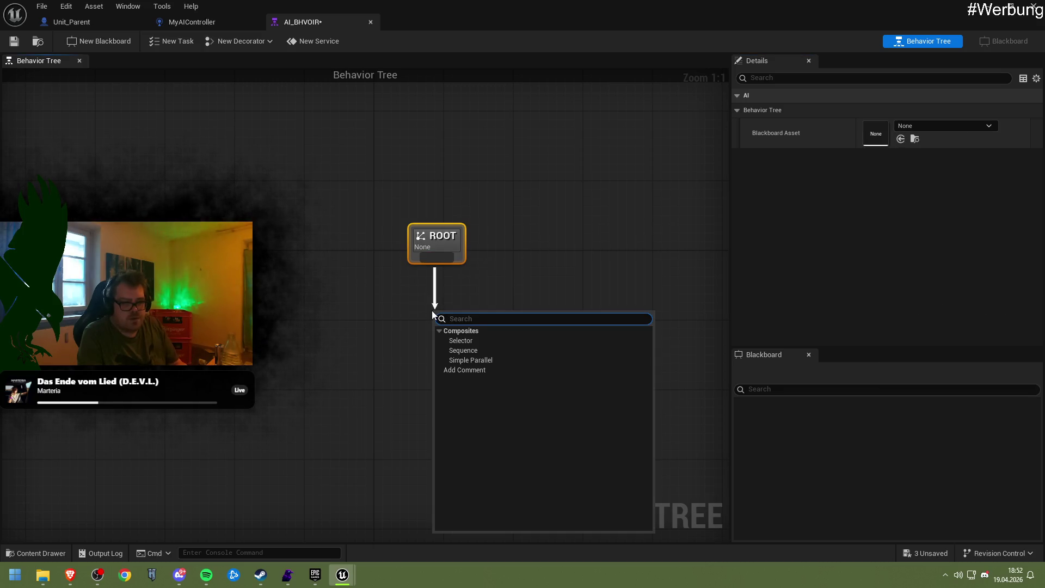
left_click(463, 330)
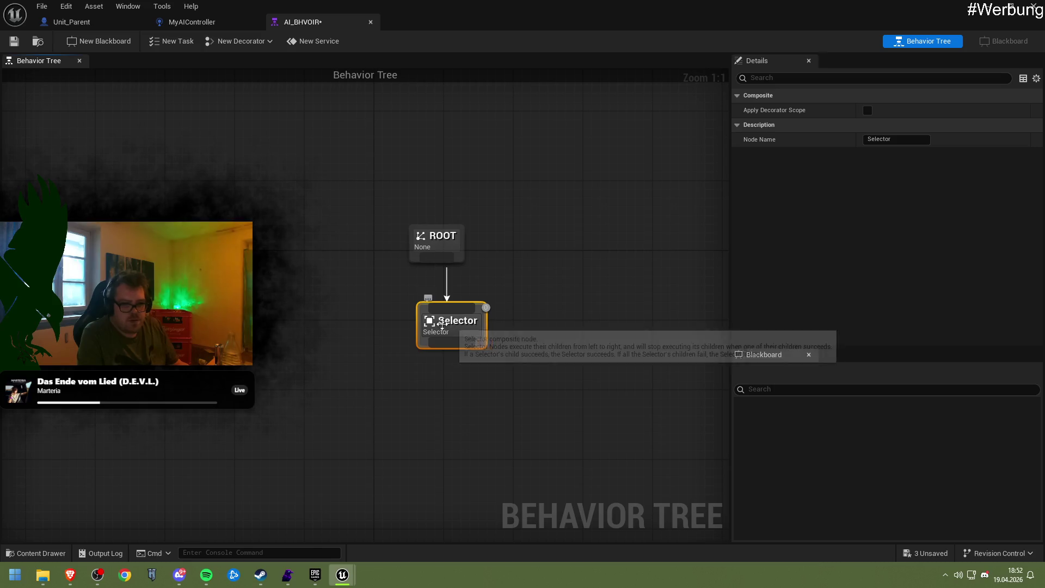
key("Delete")
Step: Open and cancel the New Blackboard, New Task, Decorator and New Service creation options
left_click(103, 42)
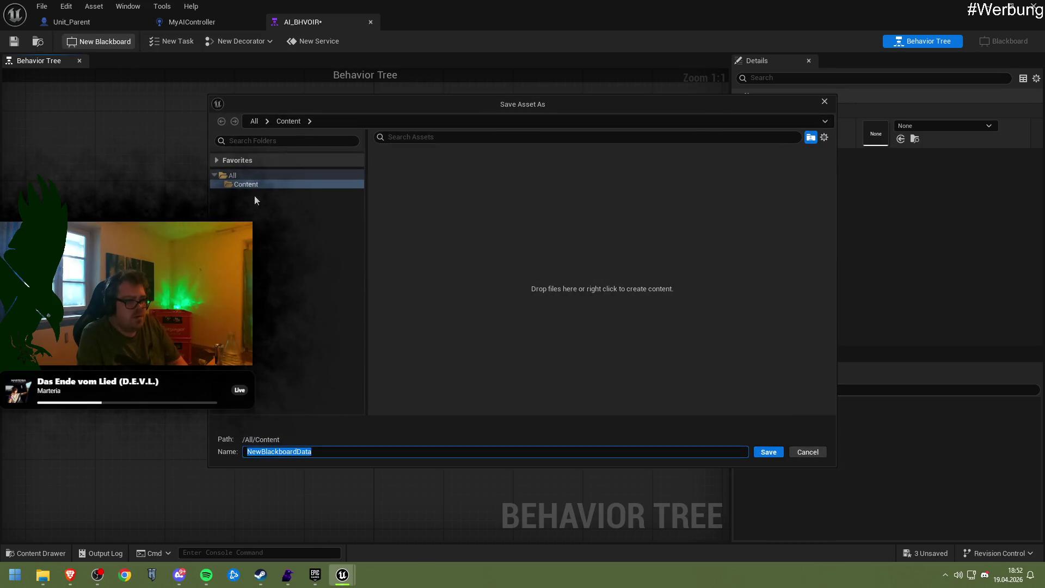
left_click(824, 102)
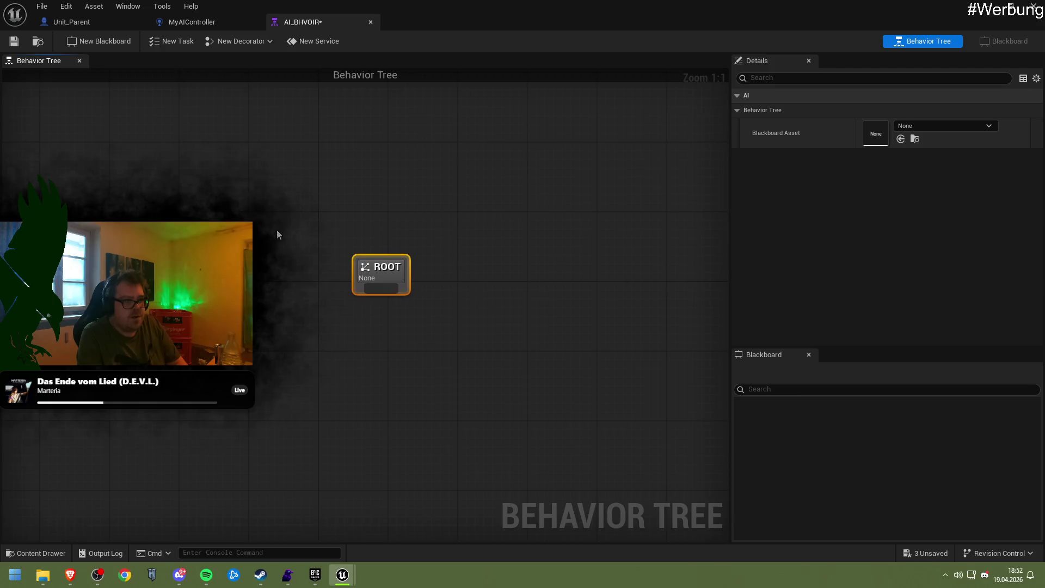
scroll(297, 245, "down", 5)
left_click(172, 41)
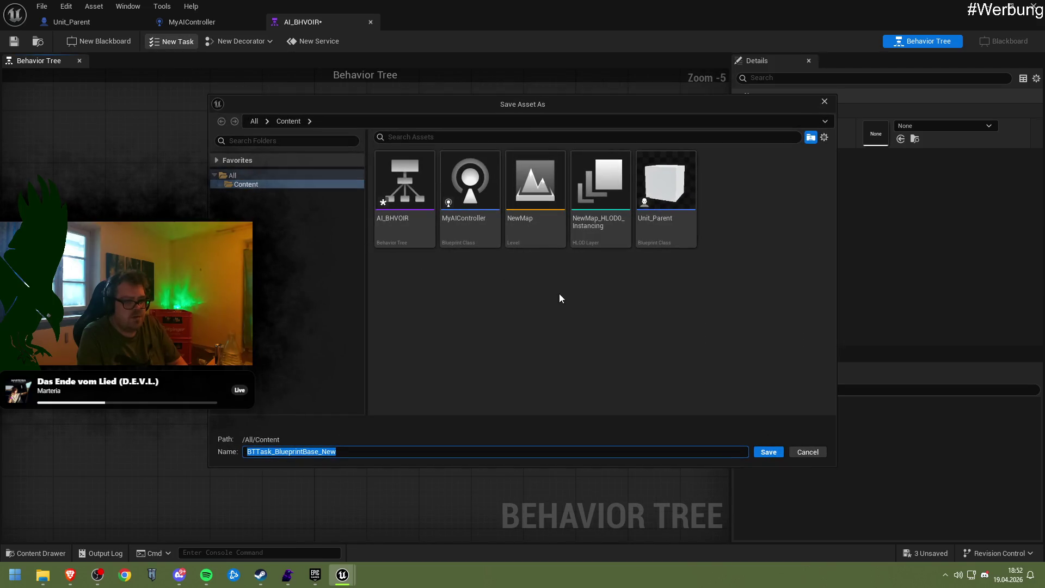
left_click(798, 451)
left_click(218, 44)
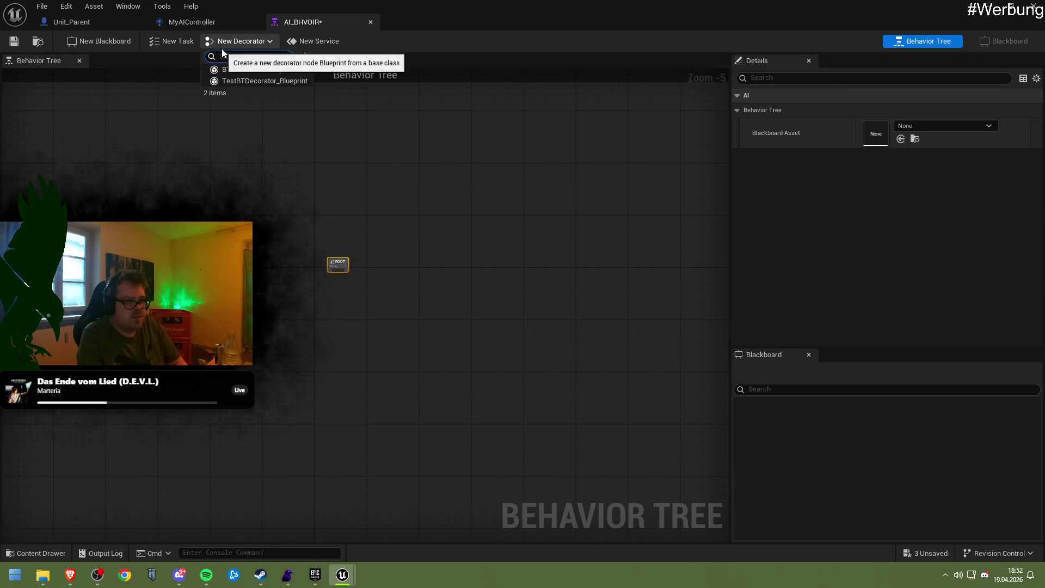
left_click(250, 175)
left_click_drag(250, 174, 382, 198)
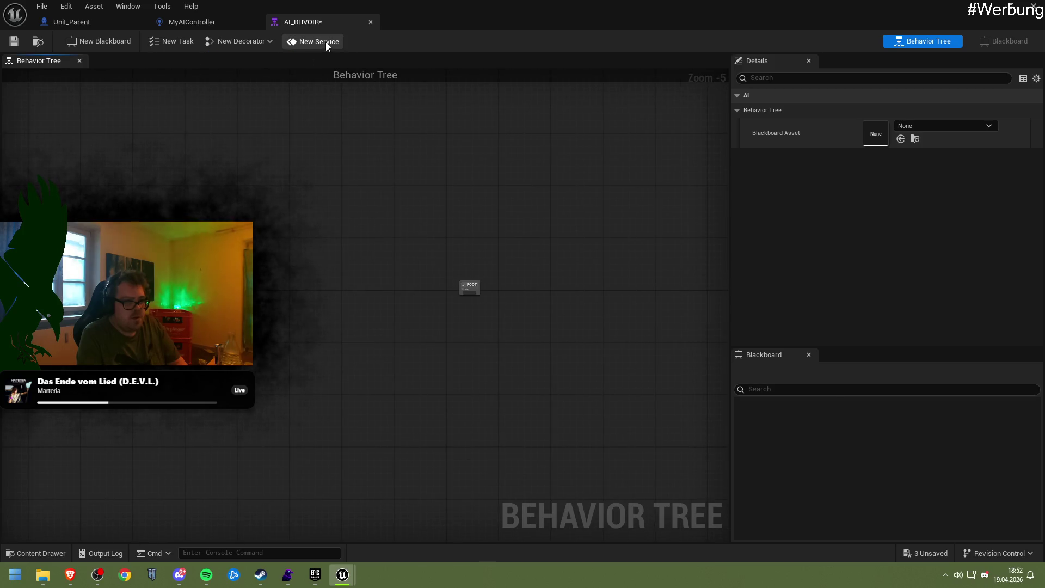
left_click(325, 41)
left_click(808, 451)
scroll(298, 305, "up", 5)
Step: Connect a Simple Parallel node beneath ROOT and position it under the root
mouse_move(329, 175)
left_mouse_down()
mouse_move(437, 267)
mouse_move(416, 321)
left_mouse_up()
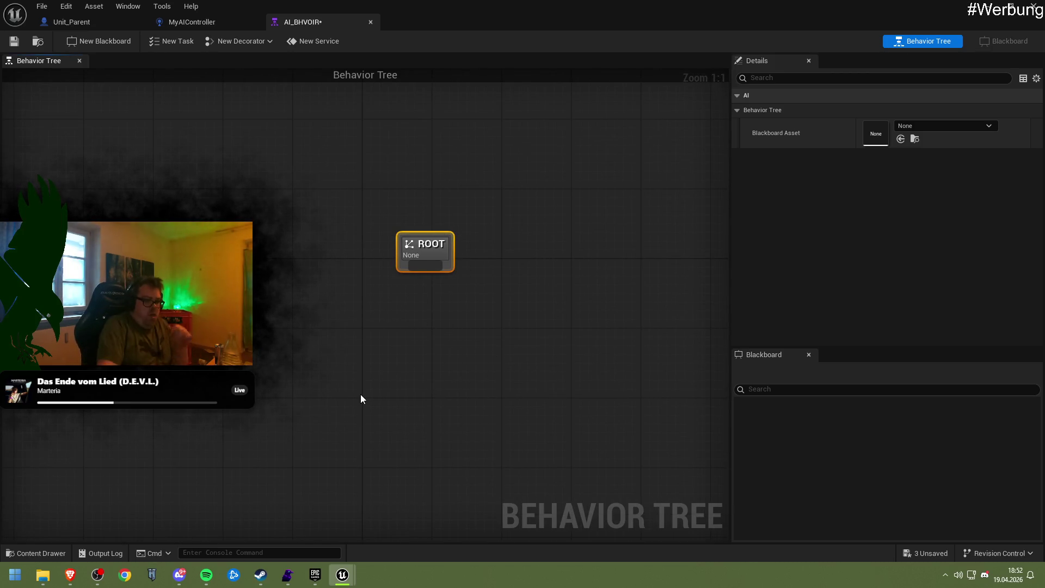
left_click_drag(425, 267, 409, 299)
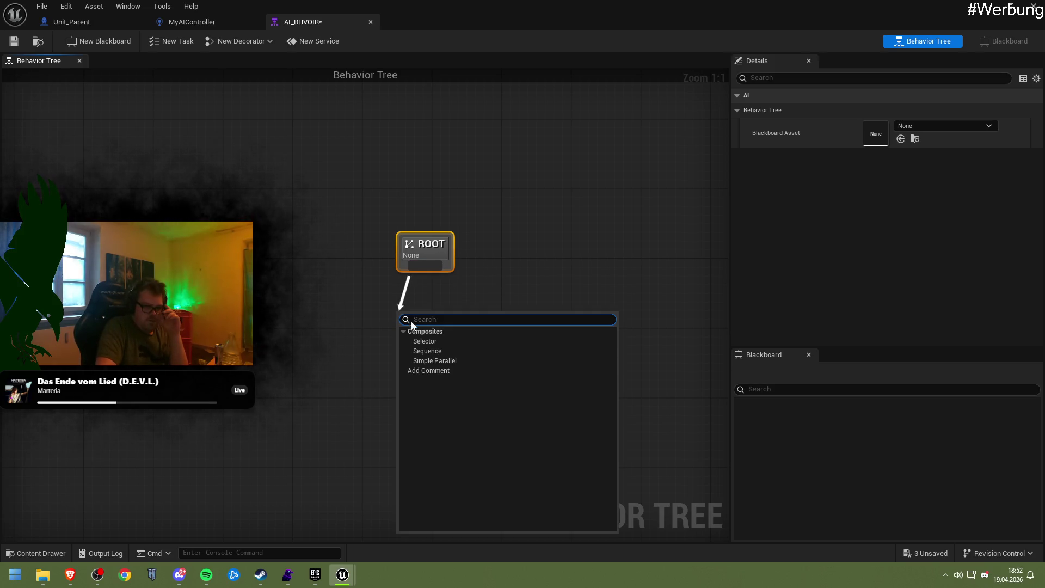
left_click(438, 362)
mouse_move(446, 350)
left_mouse_down()
mouse_move(435, 349)
mouse_move(431, 288)
left_mouse_up()
left_click_drag(392, 229, 450, 350)
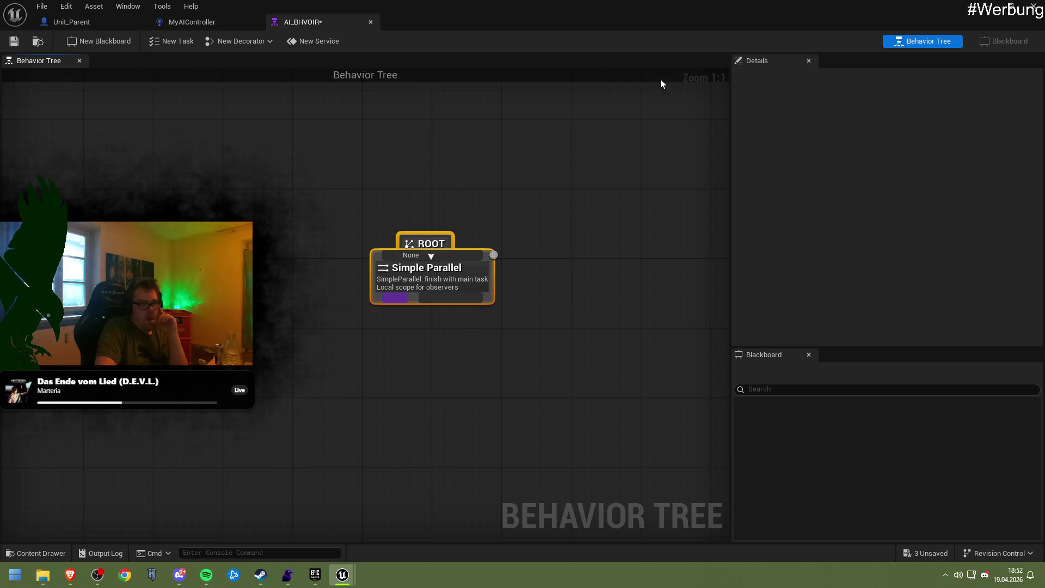
Step: Close the AI_BHVOIR and MyAIController editors and save AI_BHVOIR when prompted on quit
left_click(370, 22)
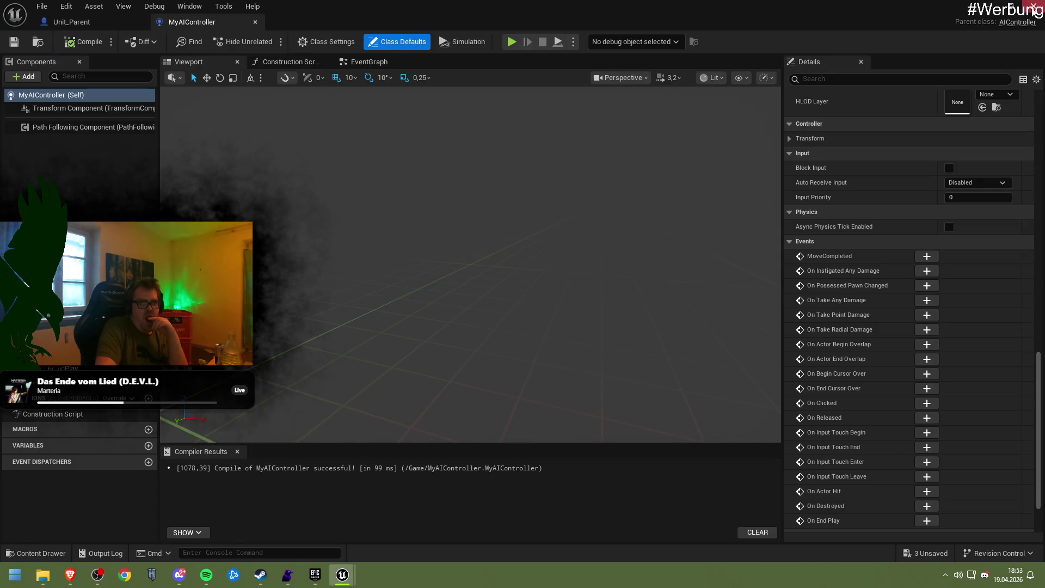
left_click(1033, 6)
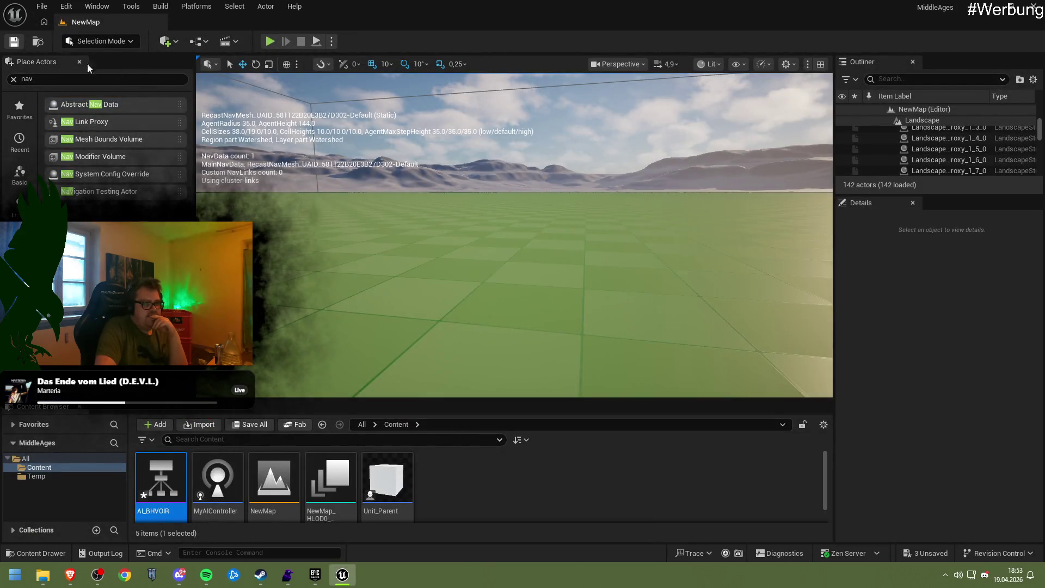
key("ctrl+shift+s")
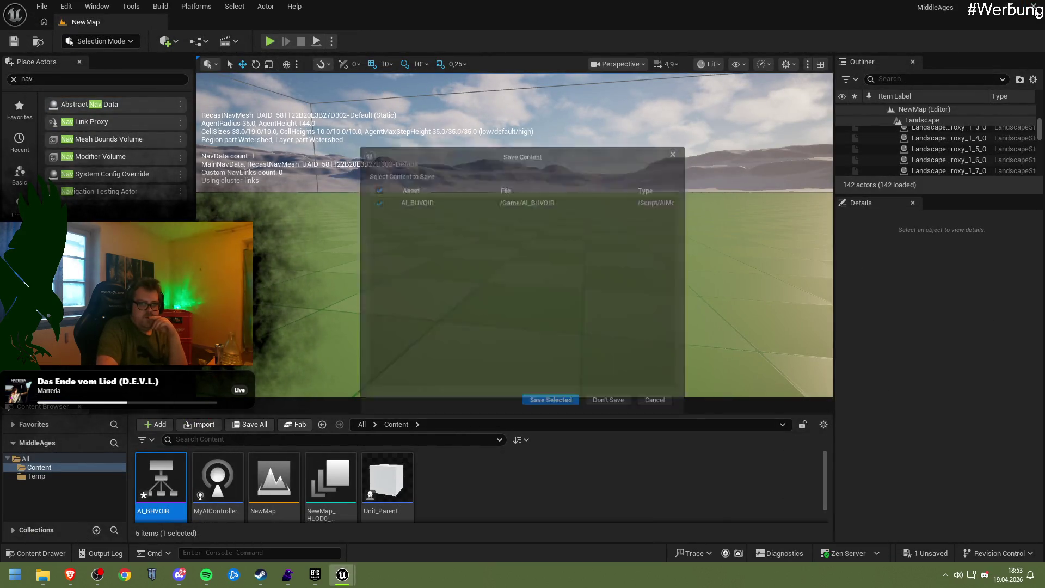
left_click(552, 410)
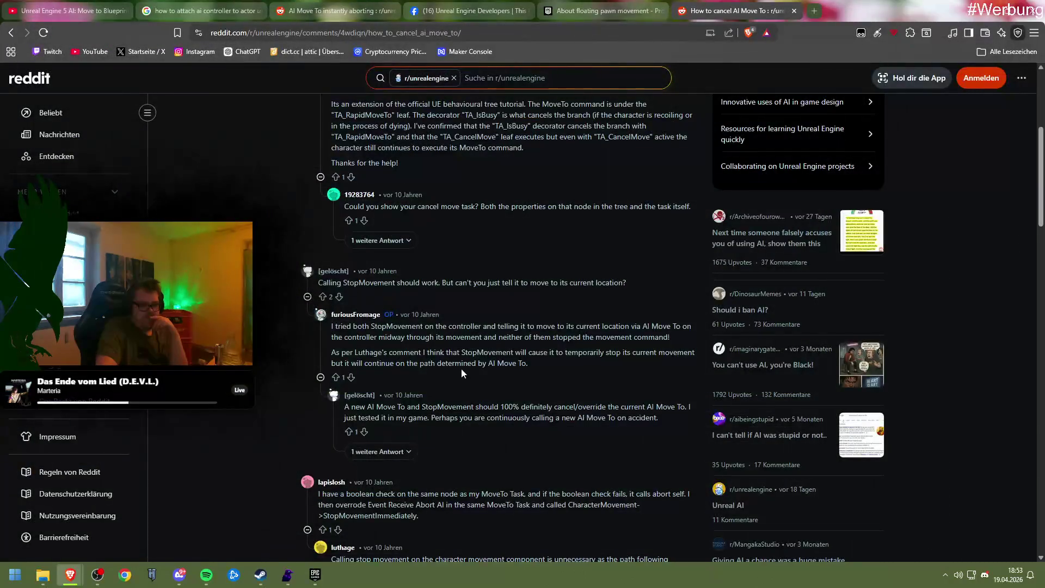
Step: Close the Facebook, Reddit and Google research tabs and open Maker Console in a new tab
scroll(458, 397, "down", 5)
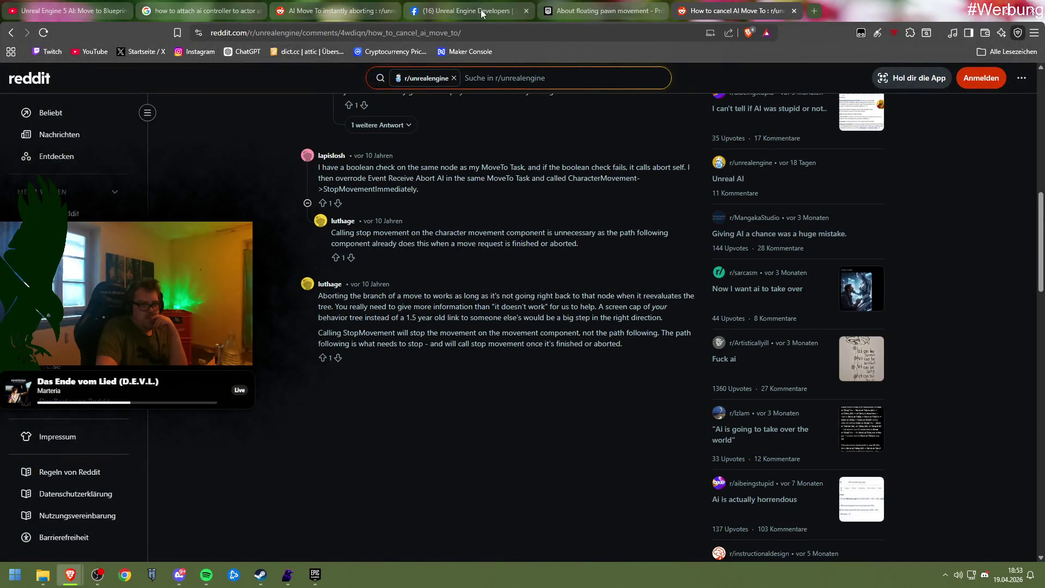
left_click(536, 13)
left_click(526, 11)
left_click(526, 11)
left_click(526, 11)
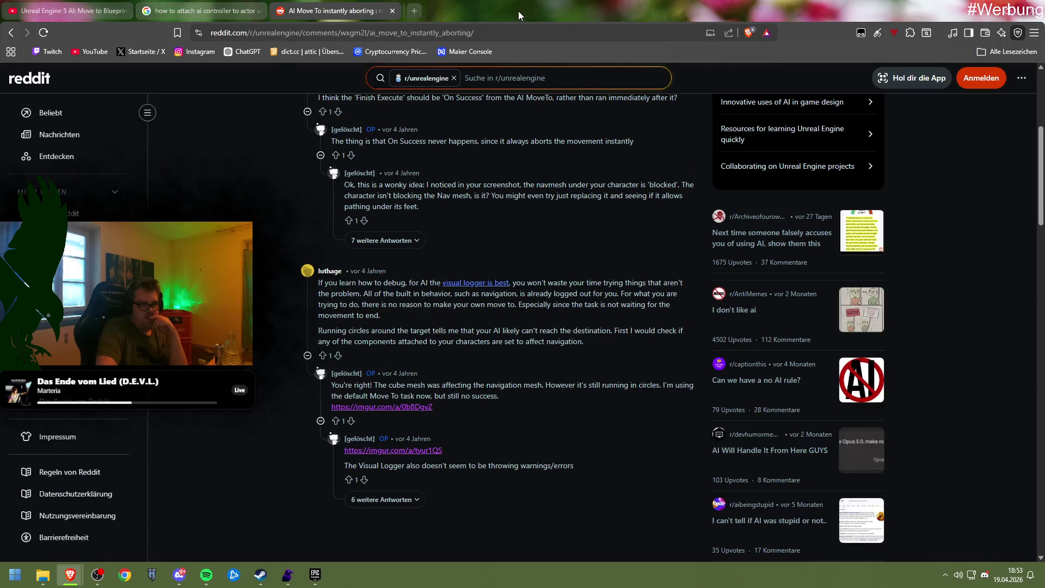
left_click(393, 11)
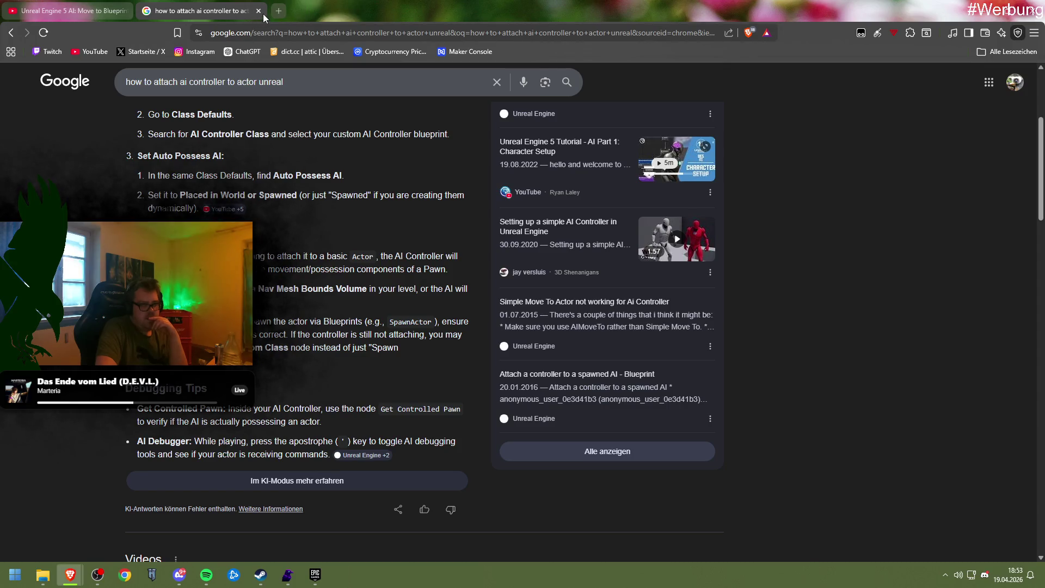
left_click(259, 11)
left_click(145, 11)
left_click(466, 51)
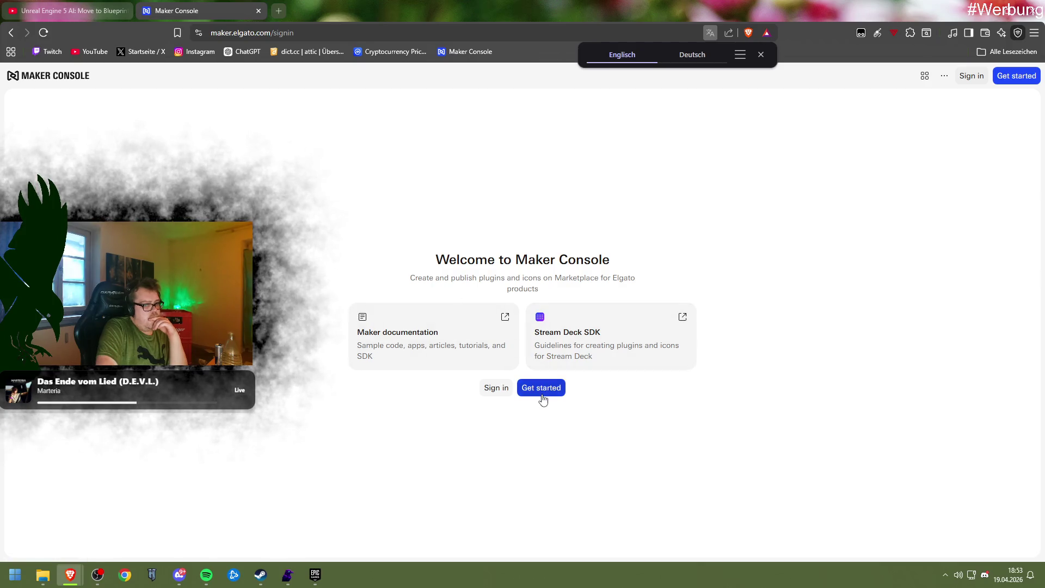
Step: Sign in with Twitch and view the OBS Source Transformation product's pending versions
left_click(495, 387)
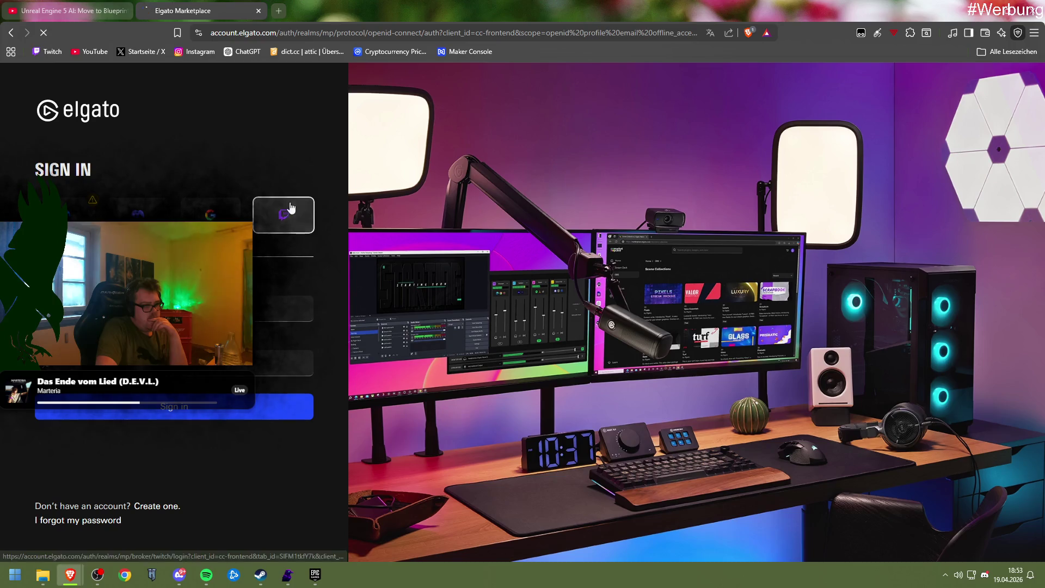
left_click(283, 214)
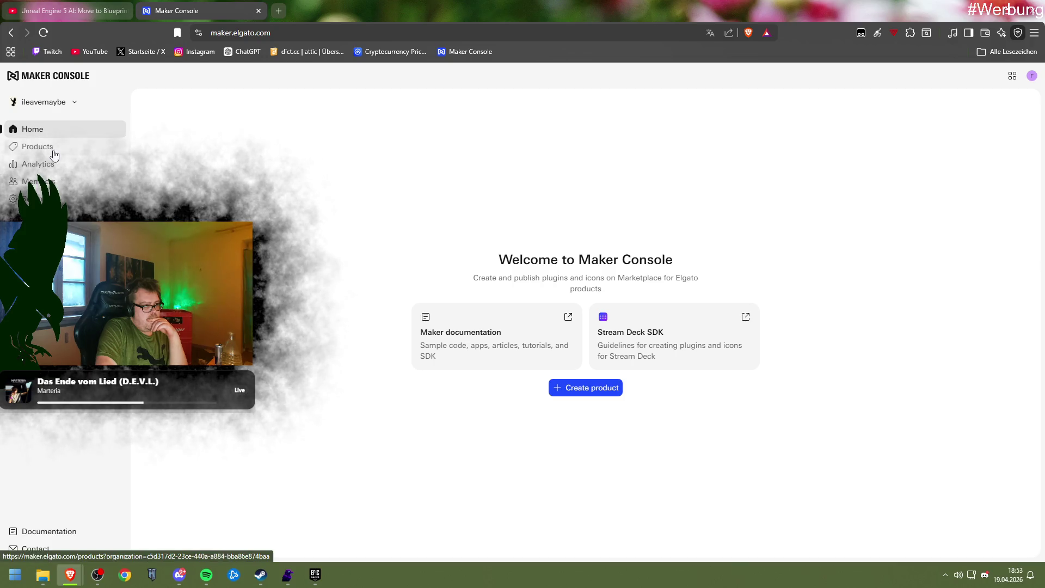
left_click(53, 153)
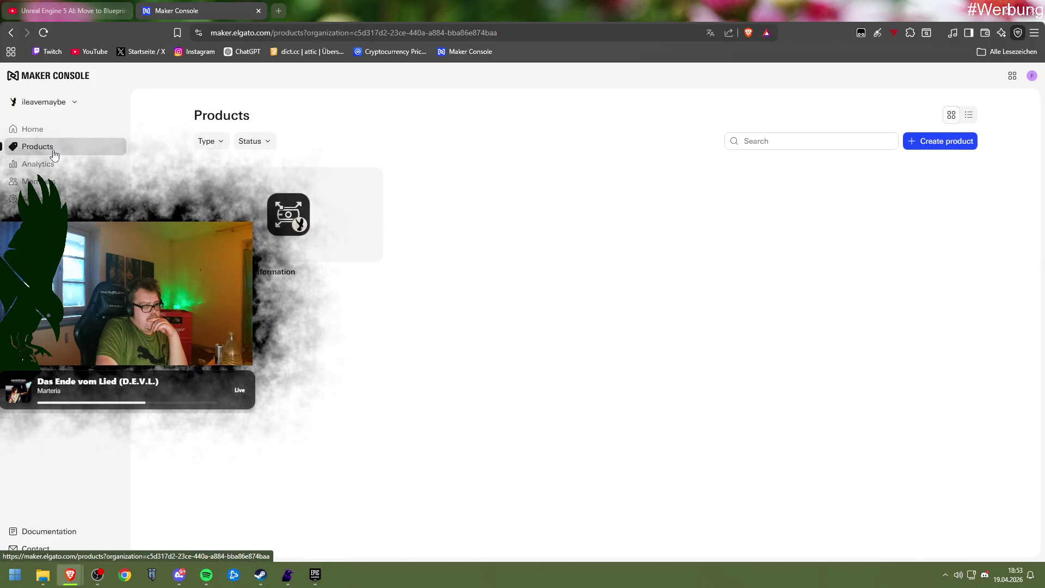
left_click(305, 174)
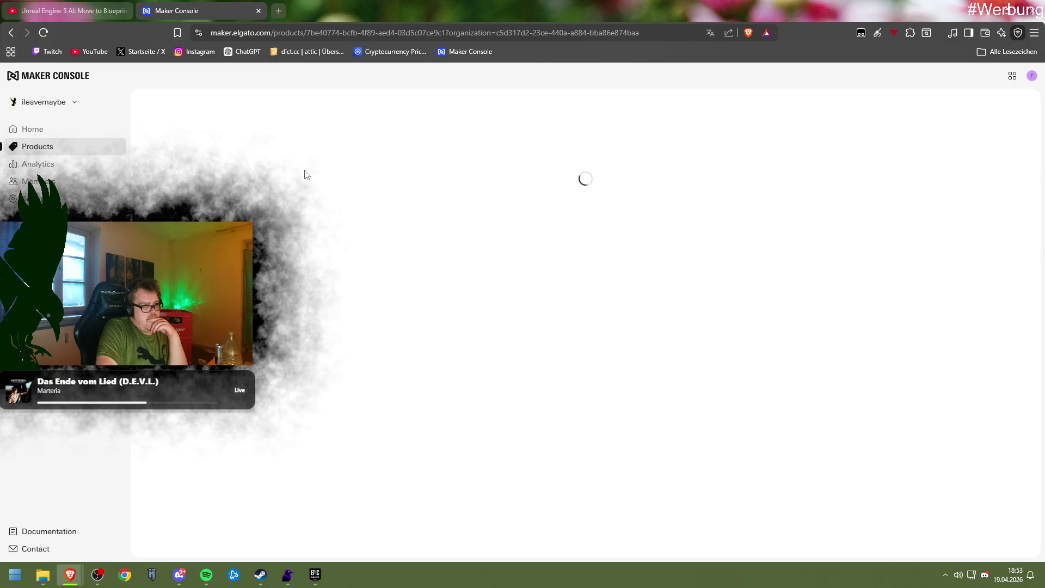
left_click(274, 217)
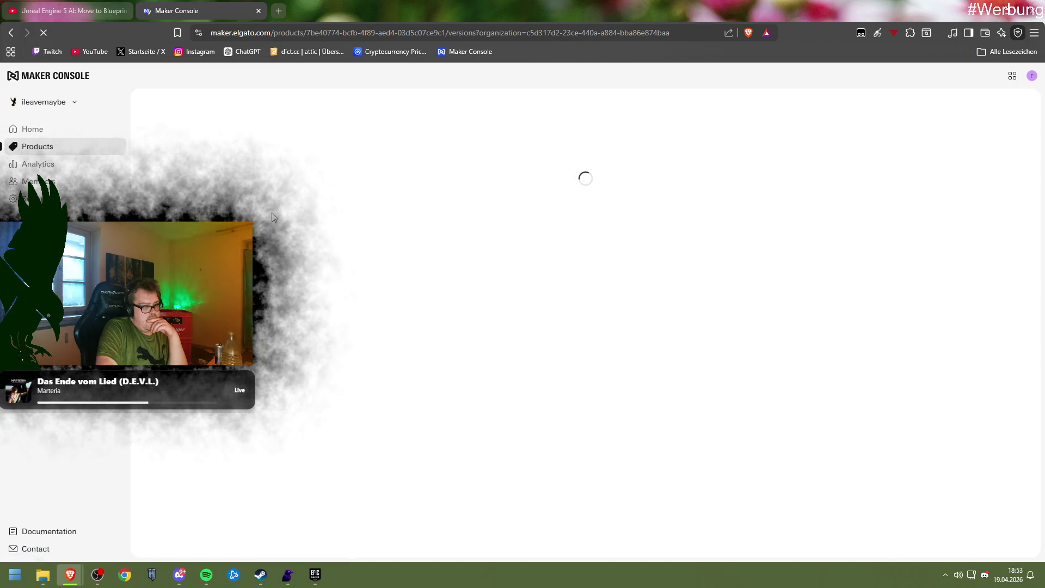
Step: Select the product header text, dismiss its context menu, and close the Maker Console tab
left_click_drag(274, 217, 272, 213)
right_click(337, 223)
left_click(272, 275)
left_click(258, 10)
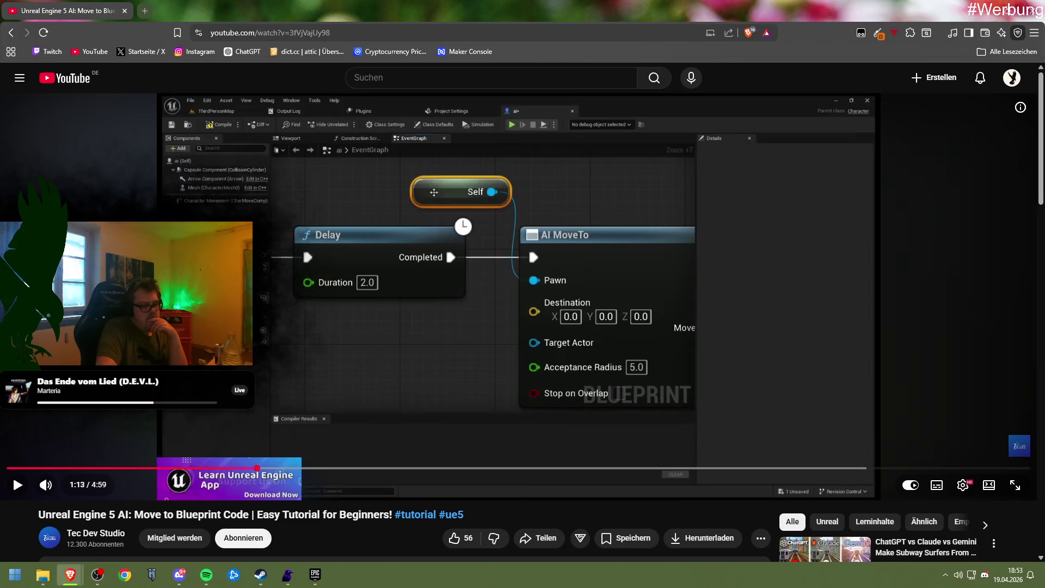
Step: Scroll the Move to Blueprint tutorial down to the comments and back up, then switch to the Epic Games Launcher
scroll(210, 120, "down", 5)
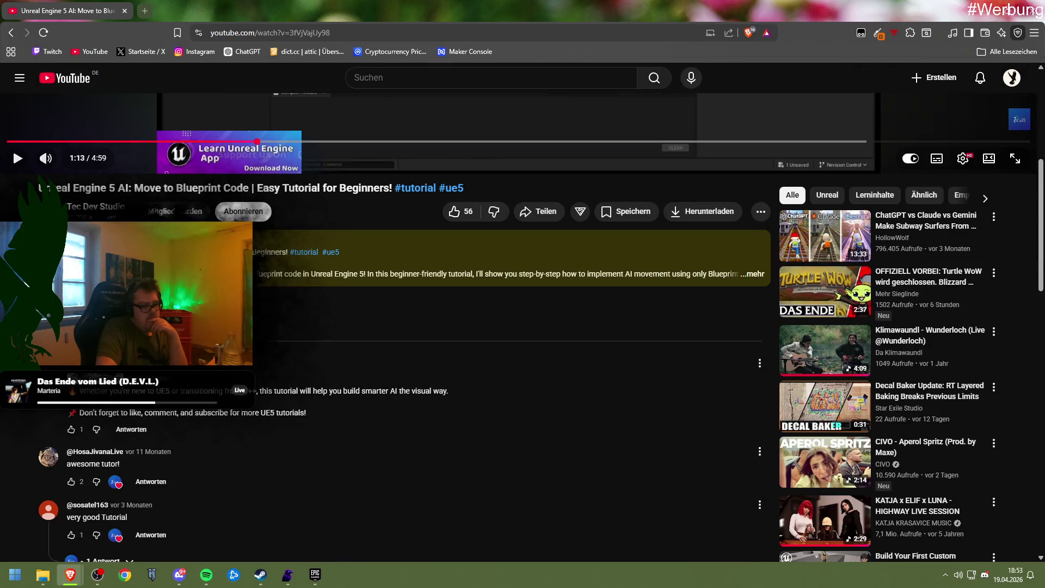
scroll(381, 326, "down", 4)
scroll(381, 327, "up", 3)
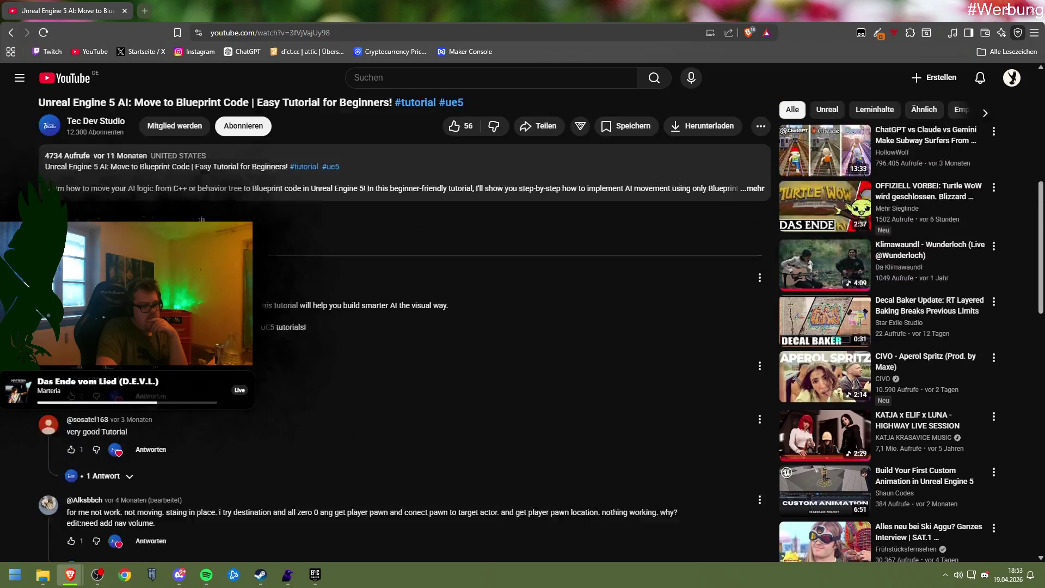
key("alt+Tab")
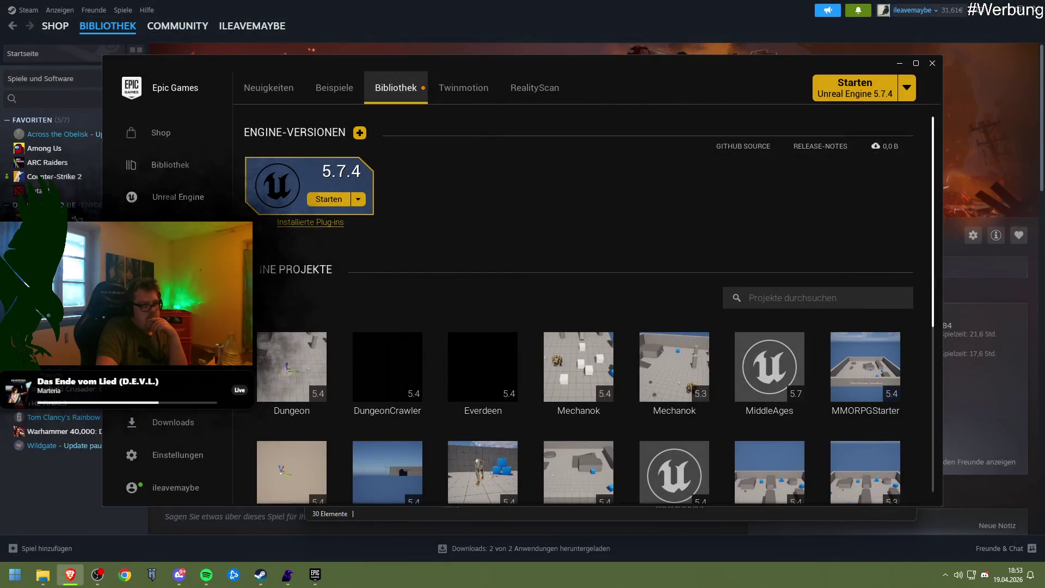
Step: Close the Epic Games Launcher and the File Explorer window, revealing Steam's Mechabellum library page
left_click(930, 66)
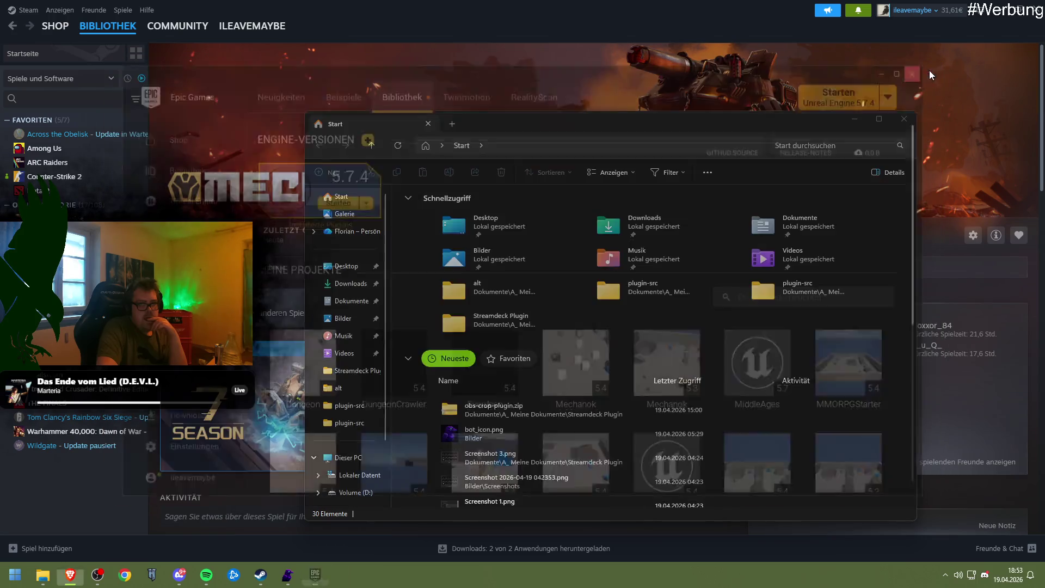
left_click(912, 120)
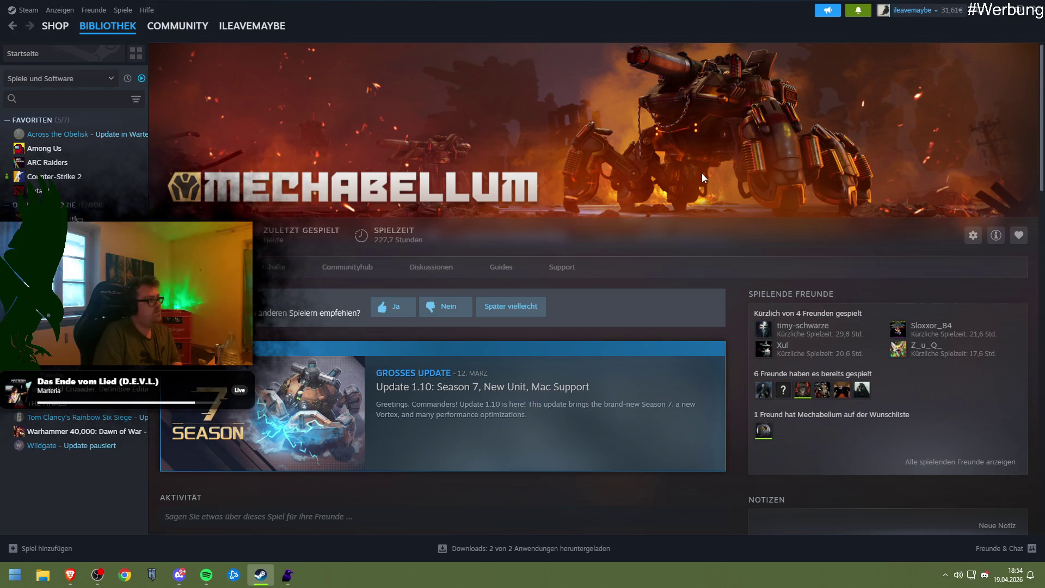
key("alt+Tab")
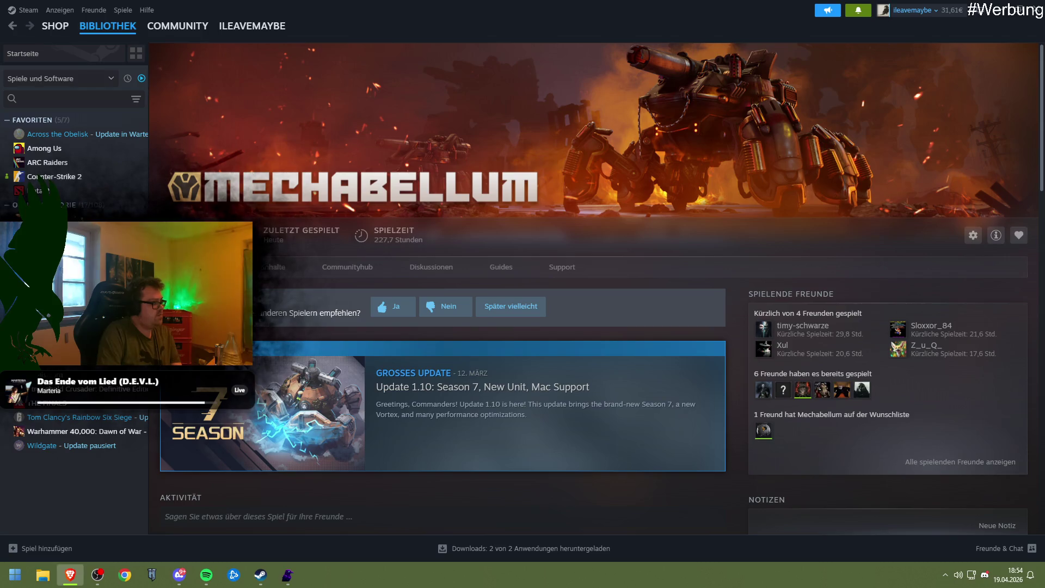
key("alt+Tab")
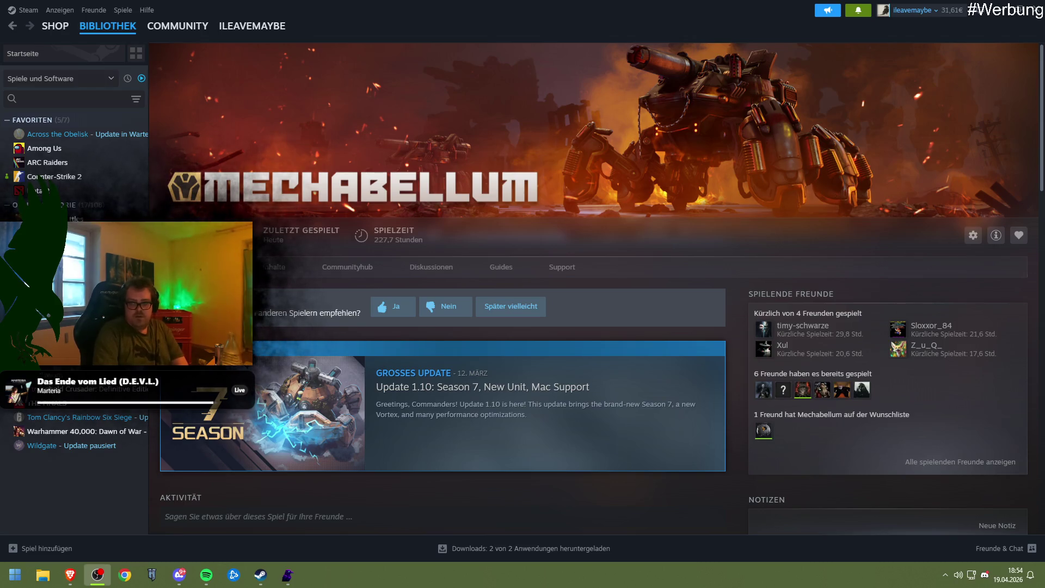
left_click(1002, 10)
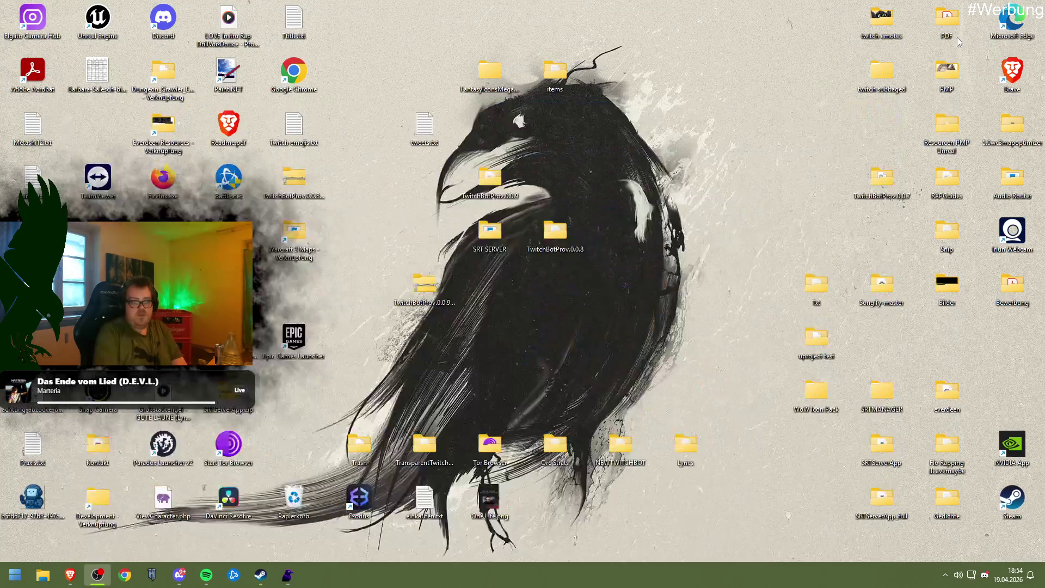
left_click(260, 575)
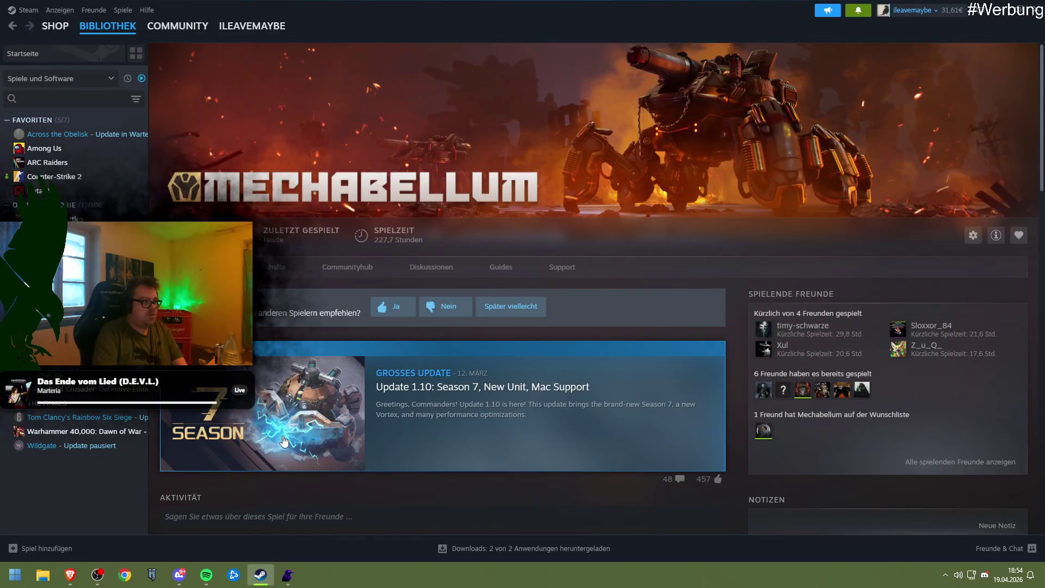